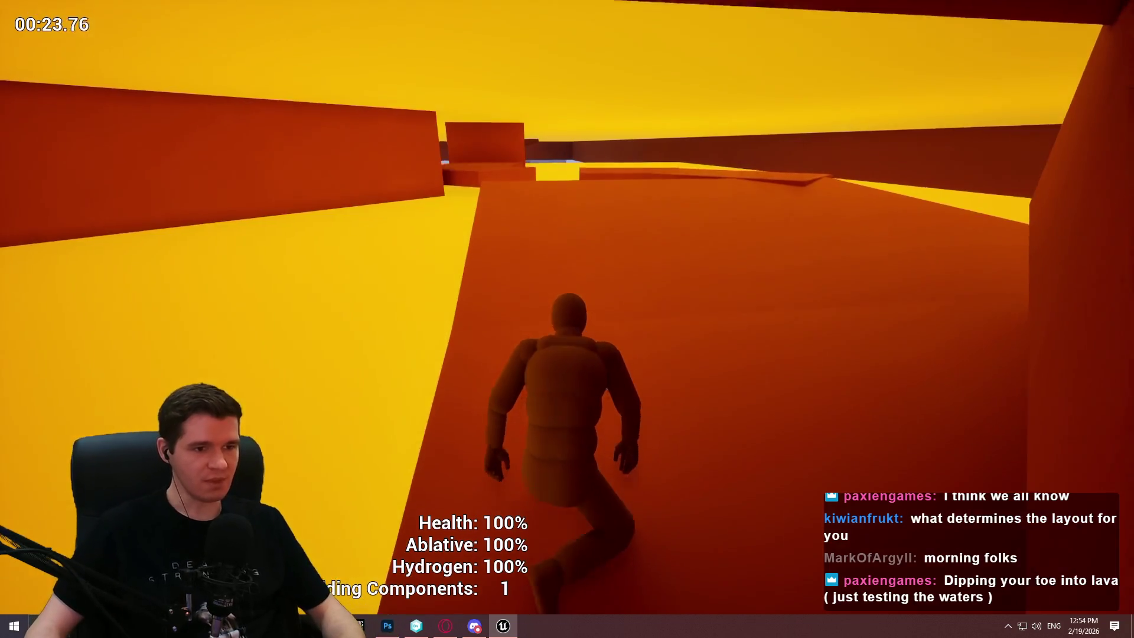
# Run the character forward and crouch under the low overhang.
pyautogui.press('w')
pyautogui.press('w')
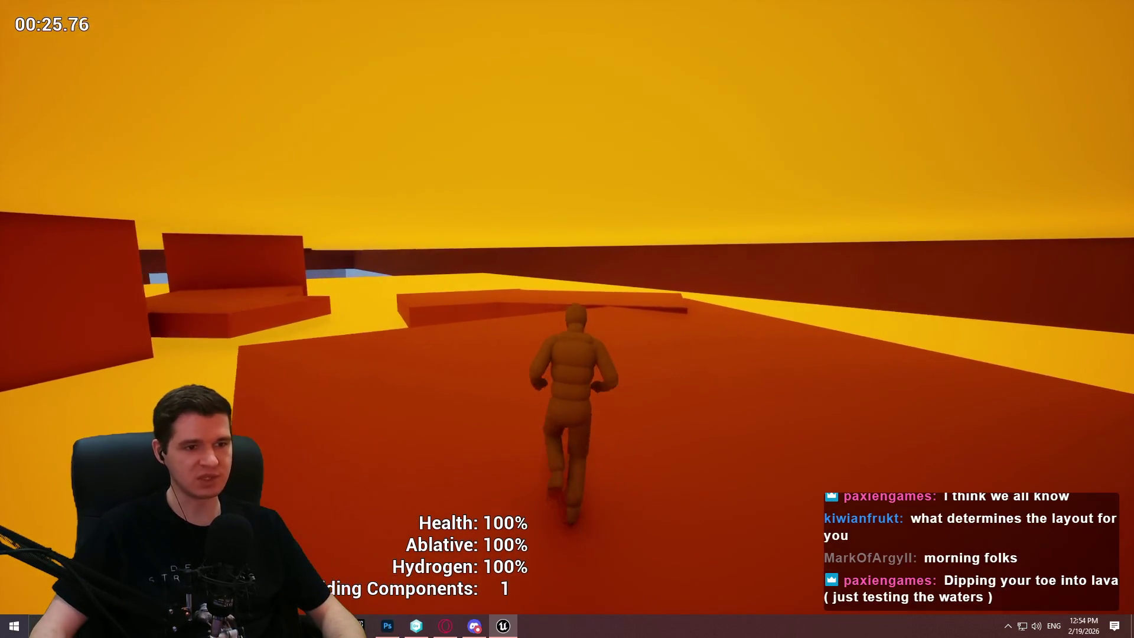
pyautogui.press('w')
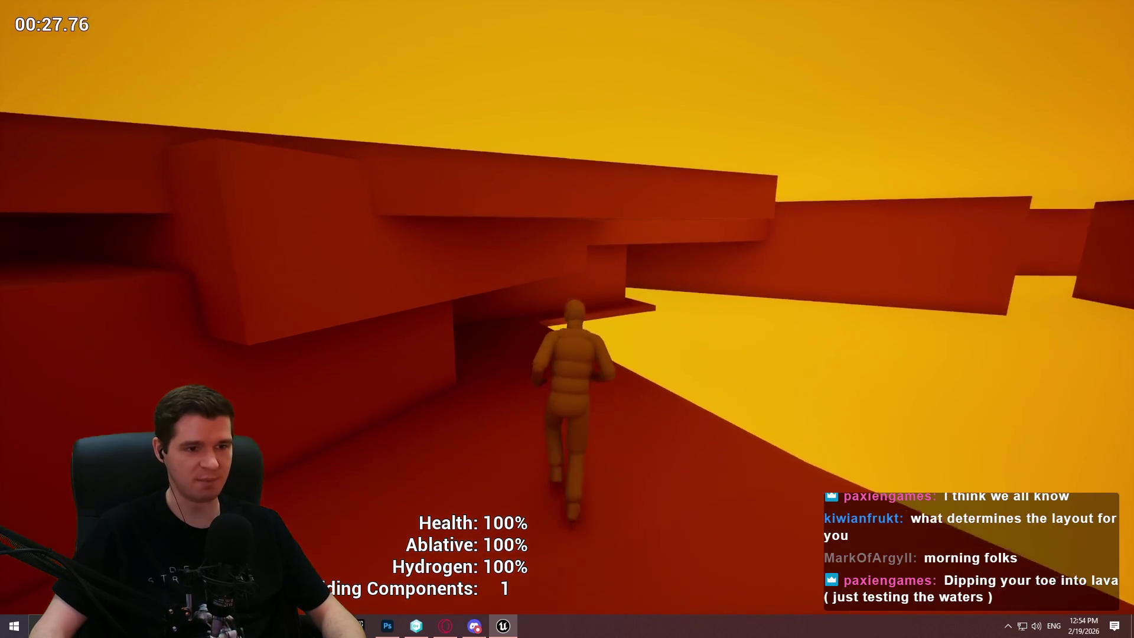
pyautogui.press('c')
# Climb the lava-side wall onto the ledge, run the orange path, then stop the playtest.
pyautogui.press('w')
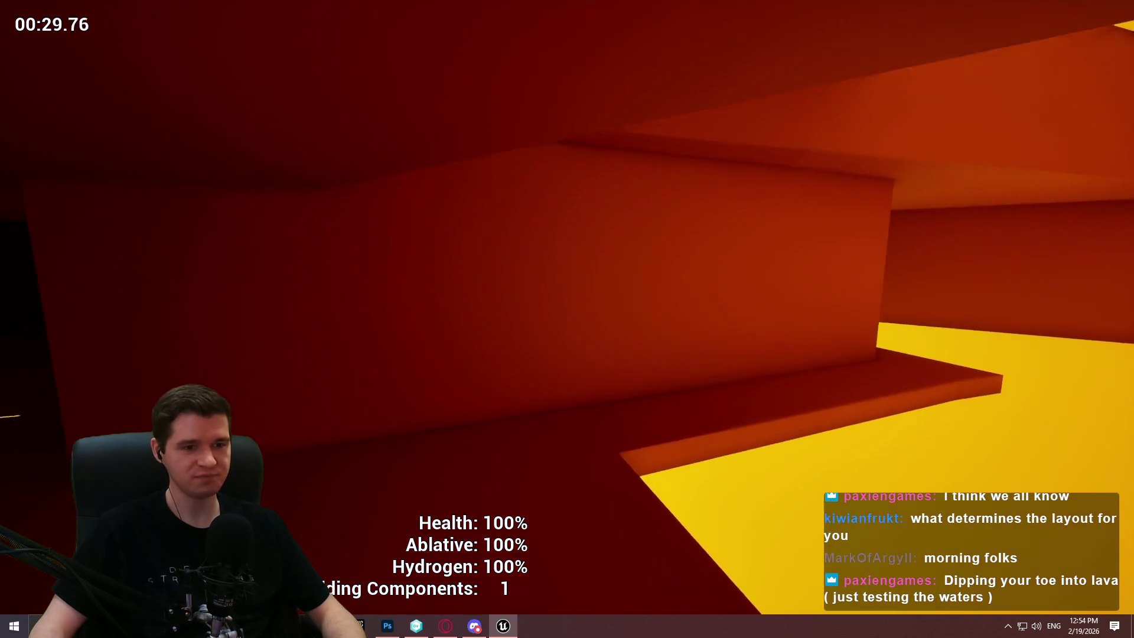
pyautogui.press('w')
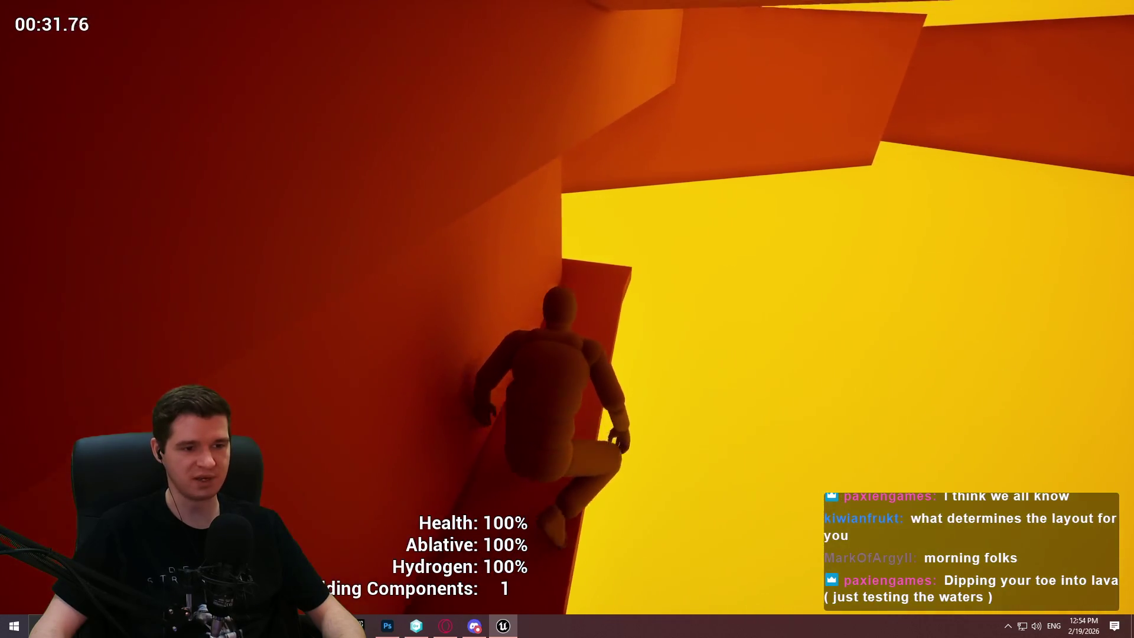
pyautogui.press('w')
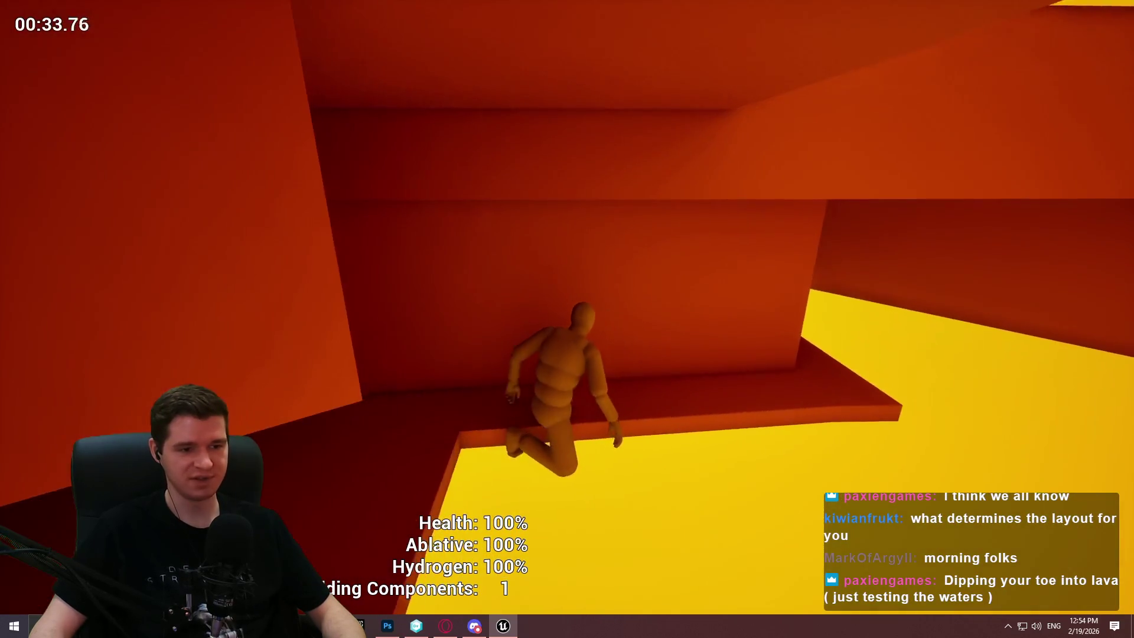
pyautogui.press('w')
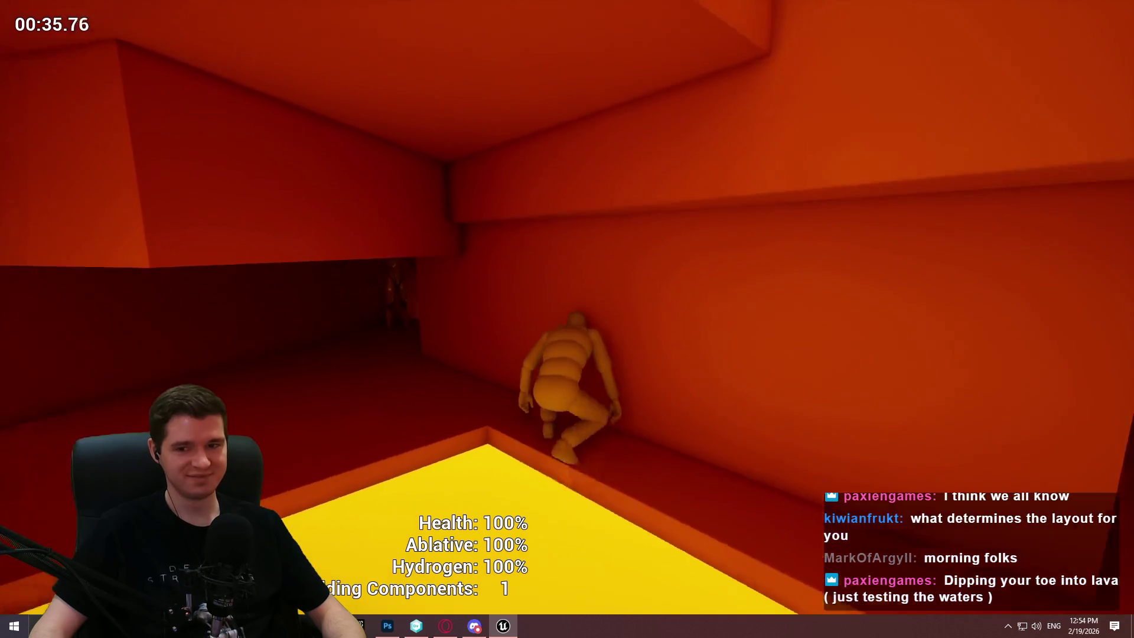
pyautogui.press('w')
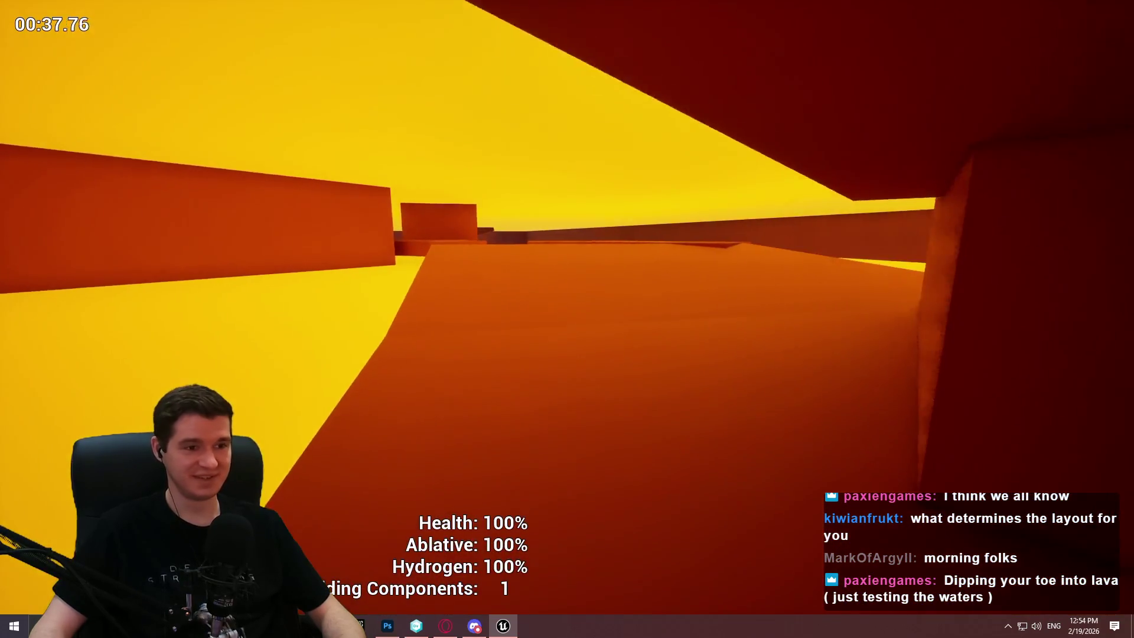
pyautogui.press('w')
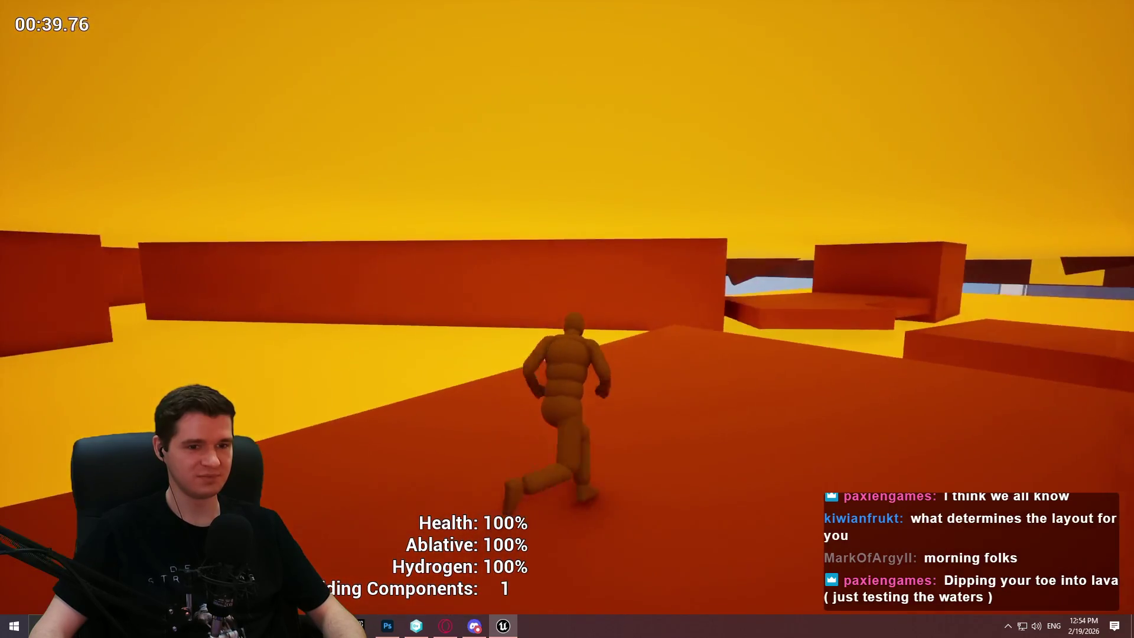
pyautogui.press('Escape')
pyautogui.moveTo(466, 181)
pyautogui.mouseDown()
pyautogui.moveTo(563, 163)
pyautogui.moveTo(690, 206)
pyautogui.moveTo(536, 161)
pyautogui.mouseUp()
# Rotate the tilted lava wall block level and frame it in view.
pyautogui.moveTo(466, 202); pyautogui.dragTo(519, 192)
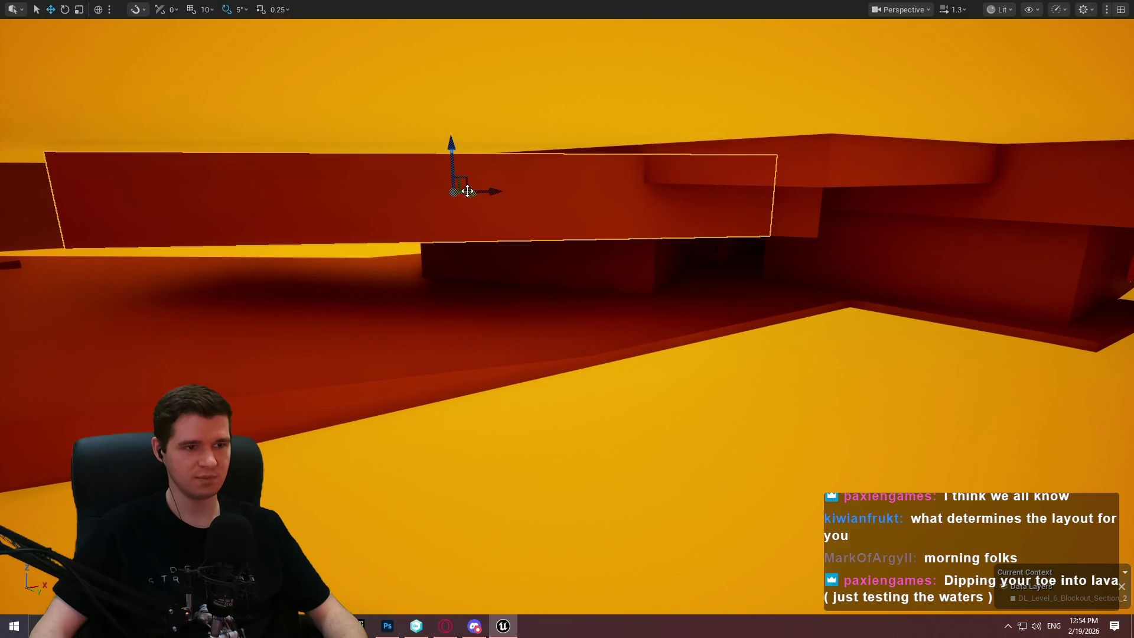
pyautogui.moveTo(469, 192)
pyautogui.mouseDown()
pyautogui.moveTo(613, 210)
pyautogui.moveTo(625, 197)
pyautogui.moveTo(519, 128)
pyautogui.mouseUp()
pyautogui.moveTo(637, 188)
pyautogui.mouseDown()
pyautogui.moveTo(552, 170)
pyautogui.moveTo(548, 91)
pyautogui.mouseUp()
pyautogui.scroll(2, 547, 90)
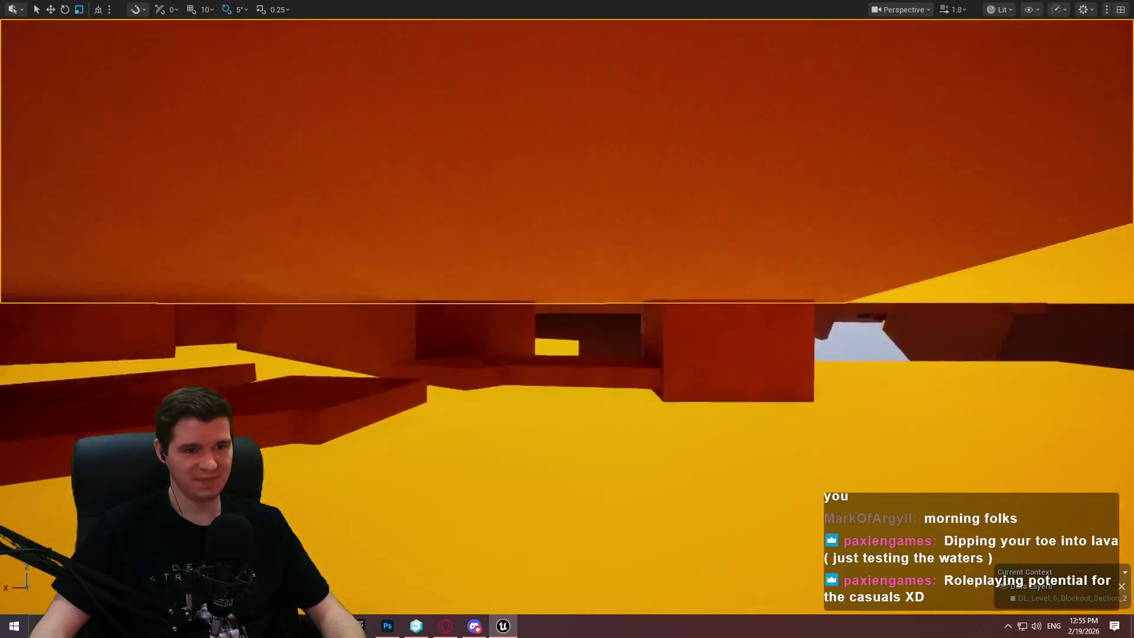
# Slide the large red overhead block left to shorten its reach.
pyautogui.click(407, 271)
pyautogui.press('w')
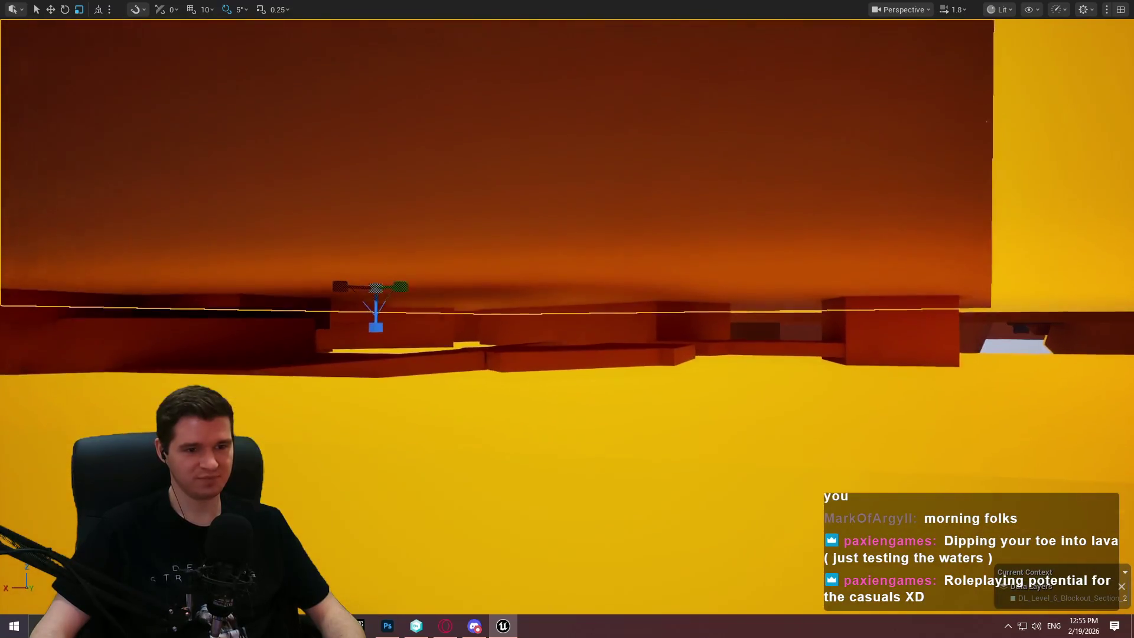
pyautogui.moveTo(356, 278); pyautogui.dragTo(275, 271)
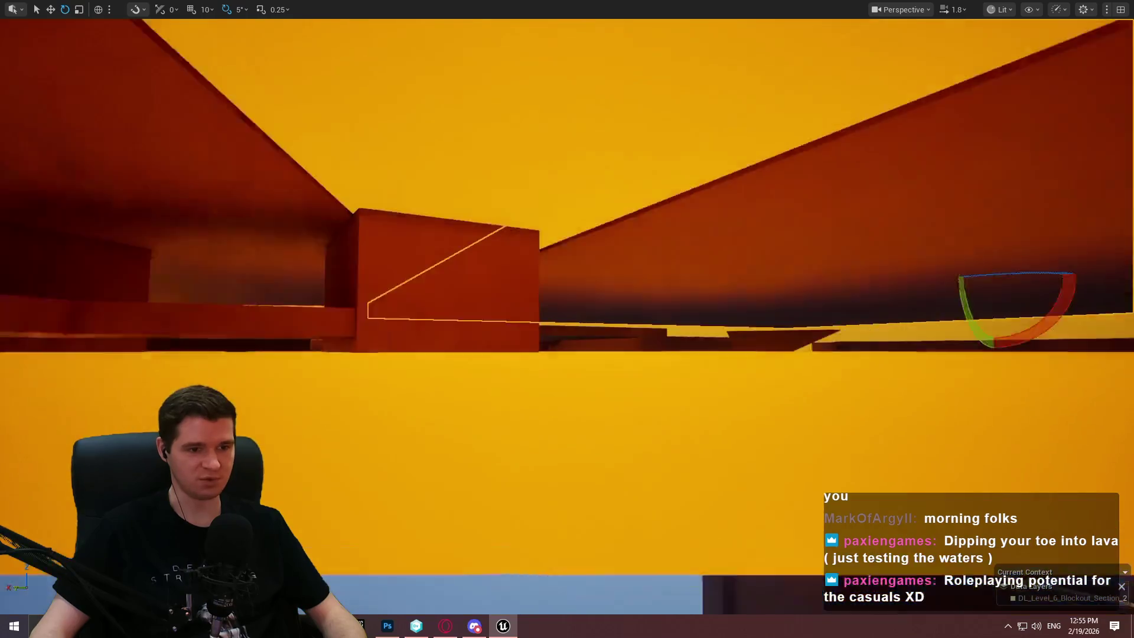
# Slide the selected beam left and push the box right and farther back.
pyautogui.press('w')
pyautogui.moveTo(1008, 295); pyautogui.dragTo(993, 291)
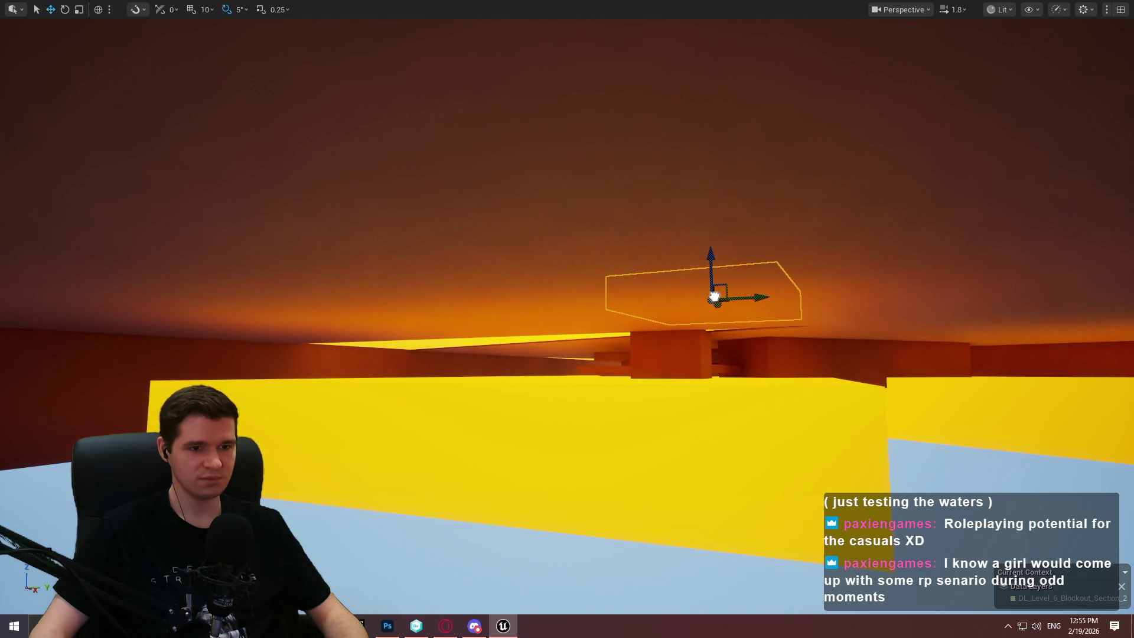
pyautogui.moveTo(715, 296); pyautogui.dragTo(738, 303)
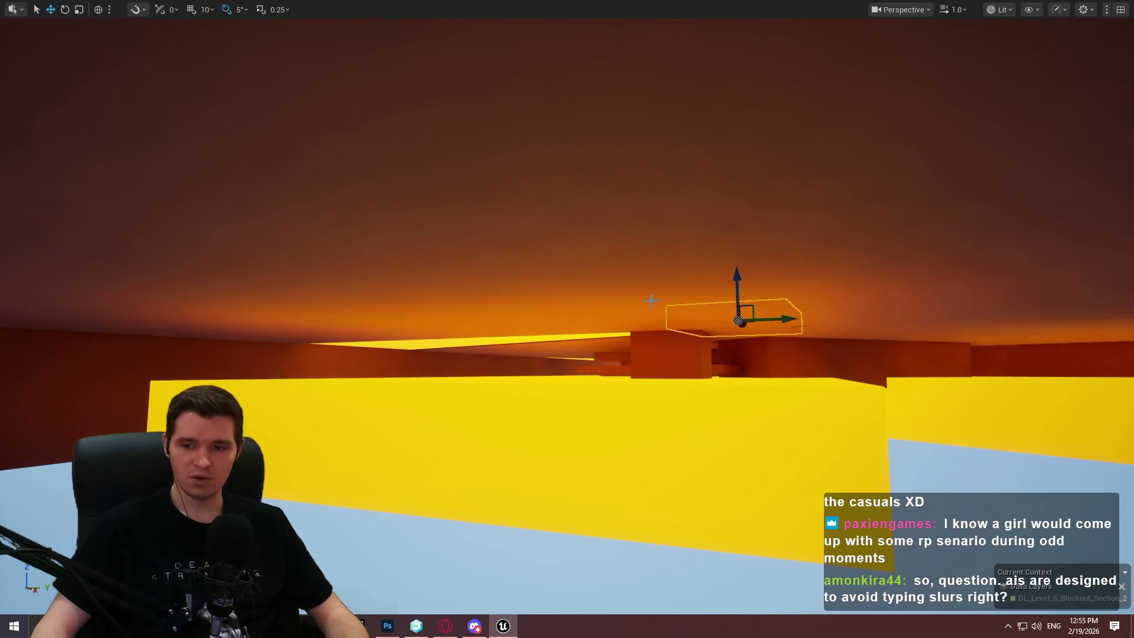
pyautogui.moveTo(626, 301)
pyautogui.mouseDown()
pyautogui.moveTo(626, 265)
pyautogui.moveTo(679, 224)
pyautogui.mouseUp()
pyautogui.moveTo(546, 302)
pyautogui.mouseDown()
pyautogui.moveTo(546, 284)
pyautogui.moveTo(567, 277)
pyautogui.moveTo(546, 302)
pyautogui.mouseUp()
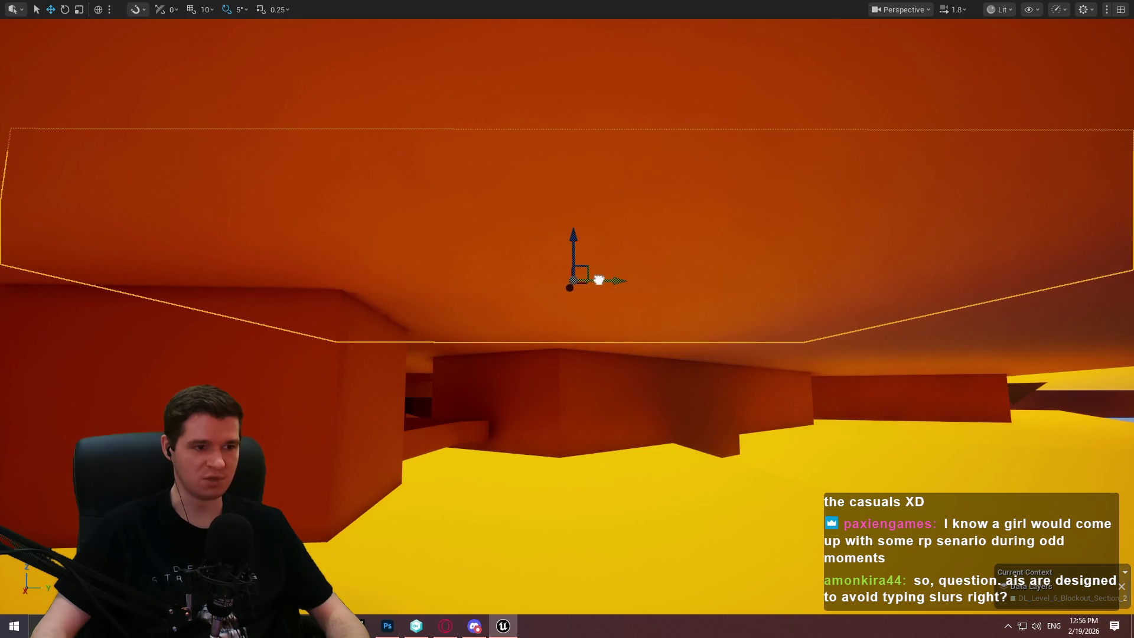
pyautogui.moveTo(678, 286); pyautogui.dragTo(800, 281)
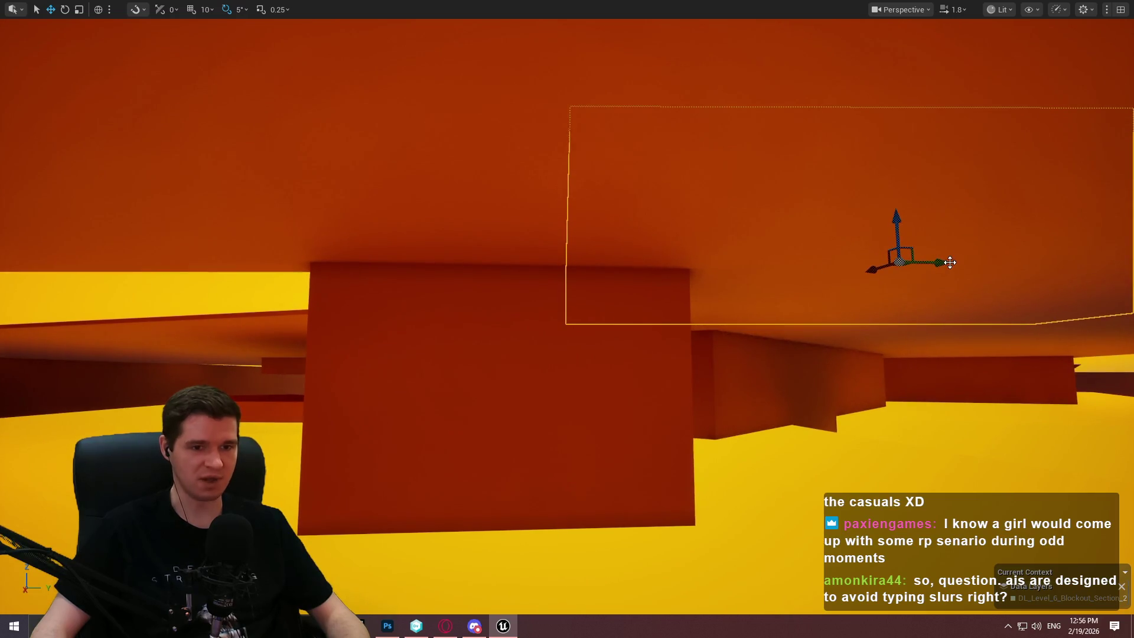
pyautogui.moveTo(868, 274)
pyautogui.mouseDown()
pyautogui.moveTo(182, 263)
pyautogui.moveTo(532, 213)
pyautogui.moveTo(673, 293)
pyautogui.moveTo(593, 317)
pyautogui.mouseUp()
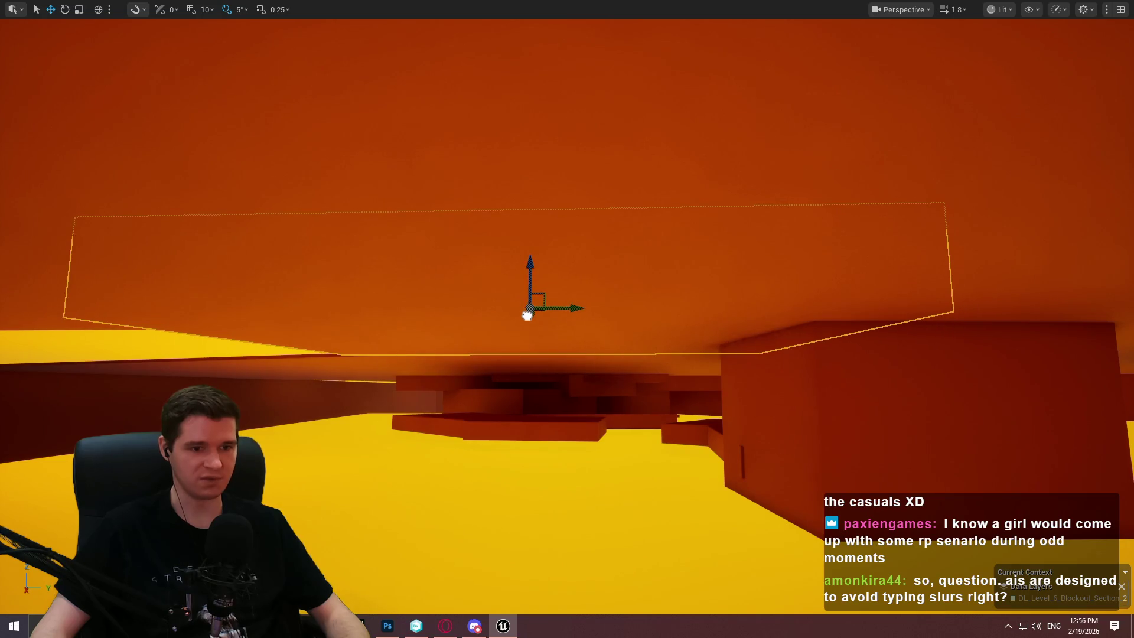
# Slide the ceiling slab far left and toward the viewer above the yellow-floor corridor.
pyautogui.press('r')
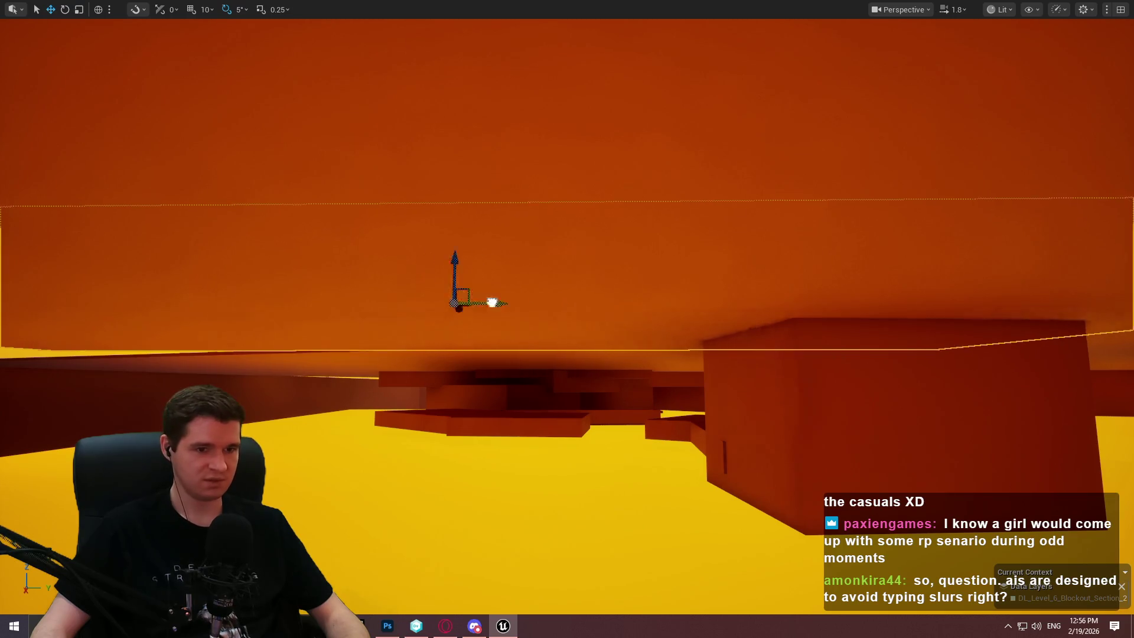
pyautogui.moveTo(188, 291)
pyautogui.mouseDown()
pyautogui.moveTo(224, 236)
pyautogui.moveTo(156, 291)
pyautogui.moveTo(177, 266)
pyautogui.moveTo(520, 339)
pyautogui.mouseUp()
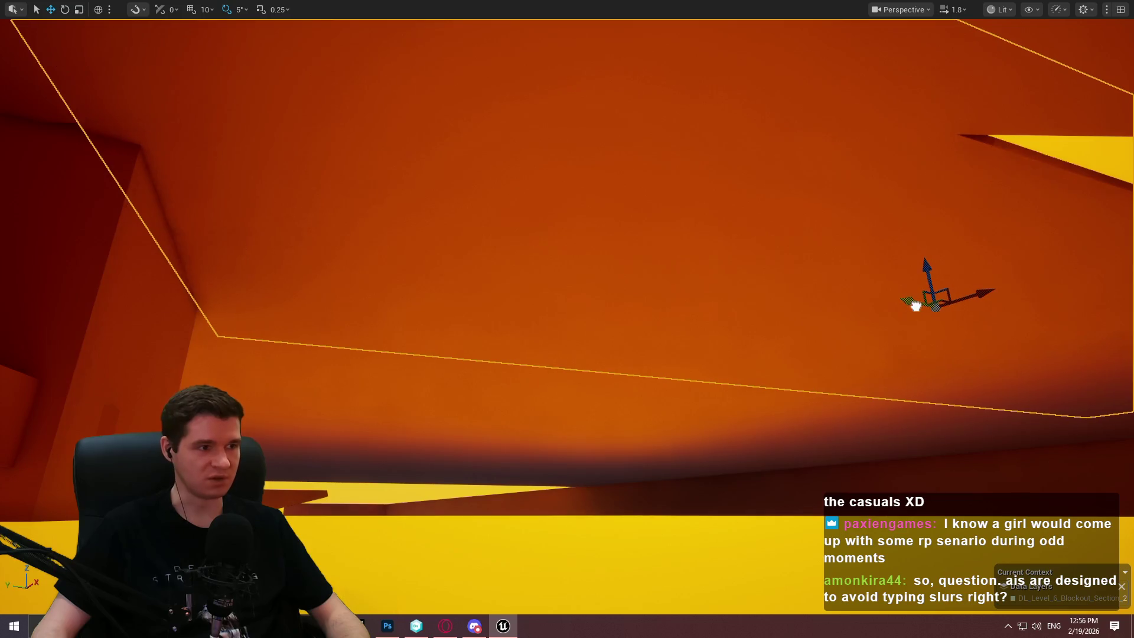
pyautogui.moveTo(895, 301)
pyautogui.mouseDown()
pyautogui.moveTo(815, 324)
pyautogui.moveTo(790, 351)
pyautogui.mouseUp()
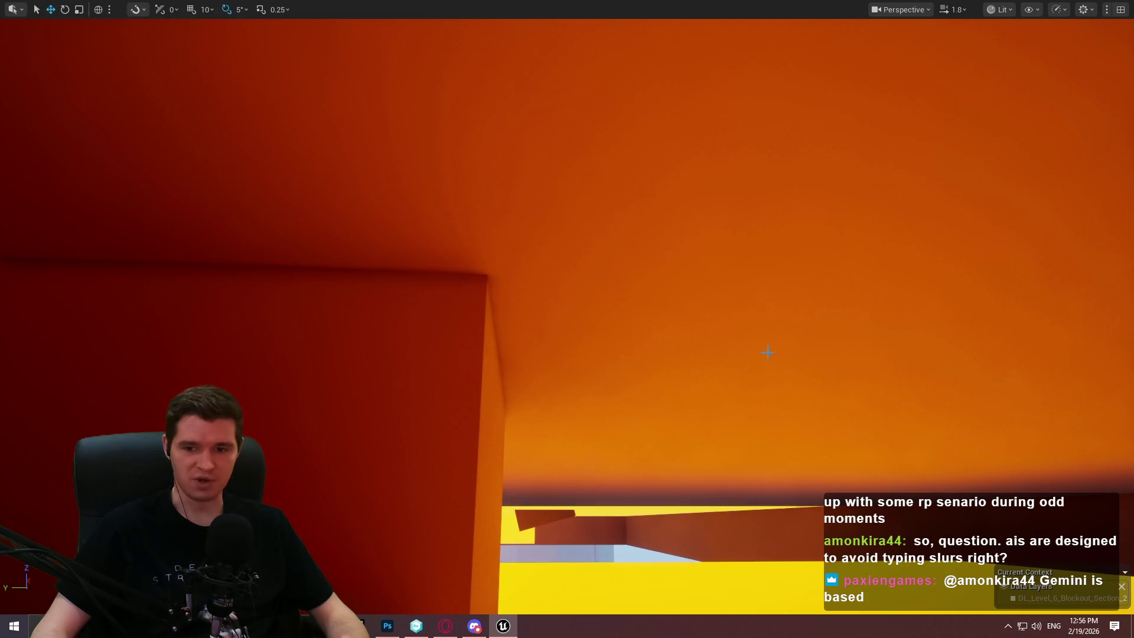
pyautogui.moveTo(779, 369)
pyautogui.mouseDown()
pyautogui.moveTo(779, 451)
pyautogui.moveTo(658, 284)
pyautogui.moveTo(620, 167)
pyautogui.moveTo(878, 171)
pyautogui.mouseUp()
pyautogui.moveTo(1057, 148); pyautogui.dragTo(692, 158)
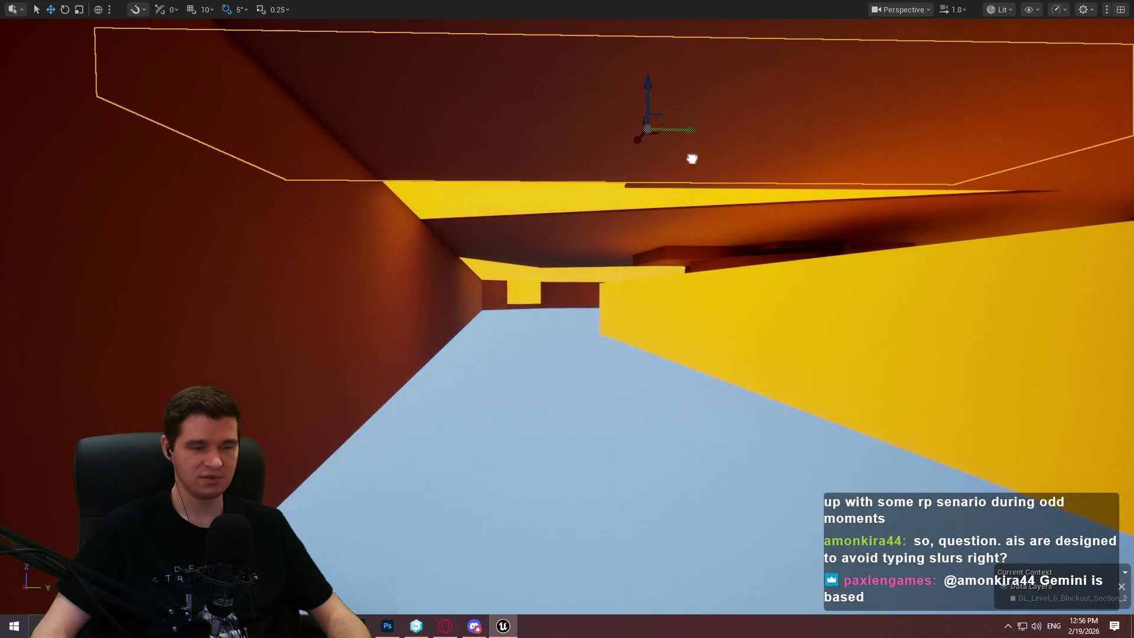
pyautogui.moveTo(653, 115); pyautogui.dragTo(654, 121)
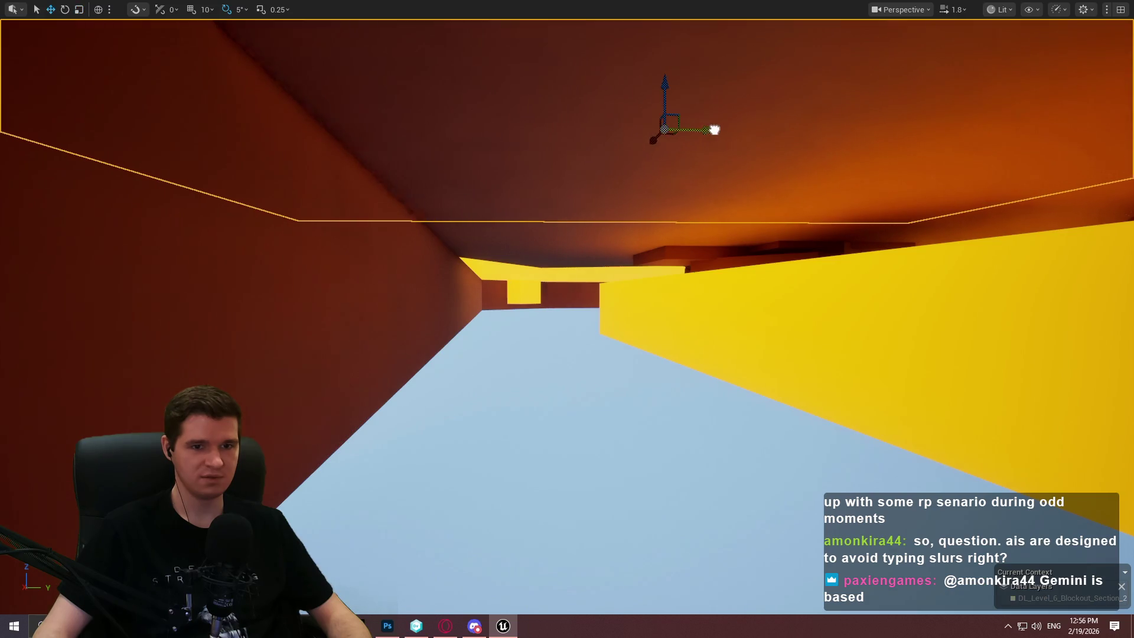
pyautogui.moveTo(718, 136)
pyautogui.mouseDown()
pyautogui.moveTo(717, 101)
pyautogui.moveTo(679, 154)
pyautogui.moveTo(626, 195)
pyautogui.moveTo(614, 178)
pyautogui.moveTo(591, 183)
pyautogui.moveTo(656, 229)
pyautogui.mouseUp()
pyautogui.moveTo(584, 313); pyautogui.dragTo(585, 296)
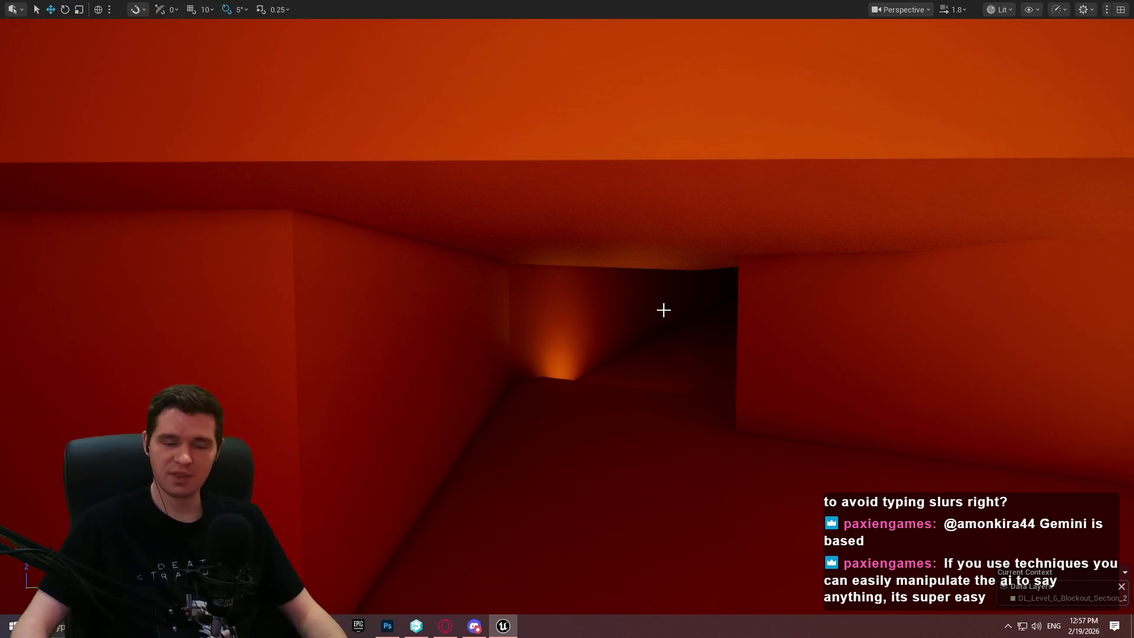
# Shift the block beside the yellow wall to the right.
pyautogui.scroll(-2, 614, 331)
pyautogui.moveTo(623, 317)
pyautogui.mouseDown()
pyautogui.moveTo(614, 331)
pyautogui.moveTo(602, 318)
pyautogui.moveTo(614, 307)
pyautogui.moveTo(626, 313)
pyautogui.moveTo(449, 319)
pyautogui.moveTo(519, 319)
pyautogui.moveTo(519, 333)
pyautogui.mouseUp()
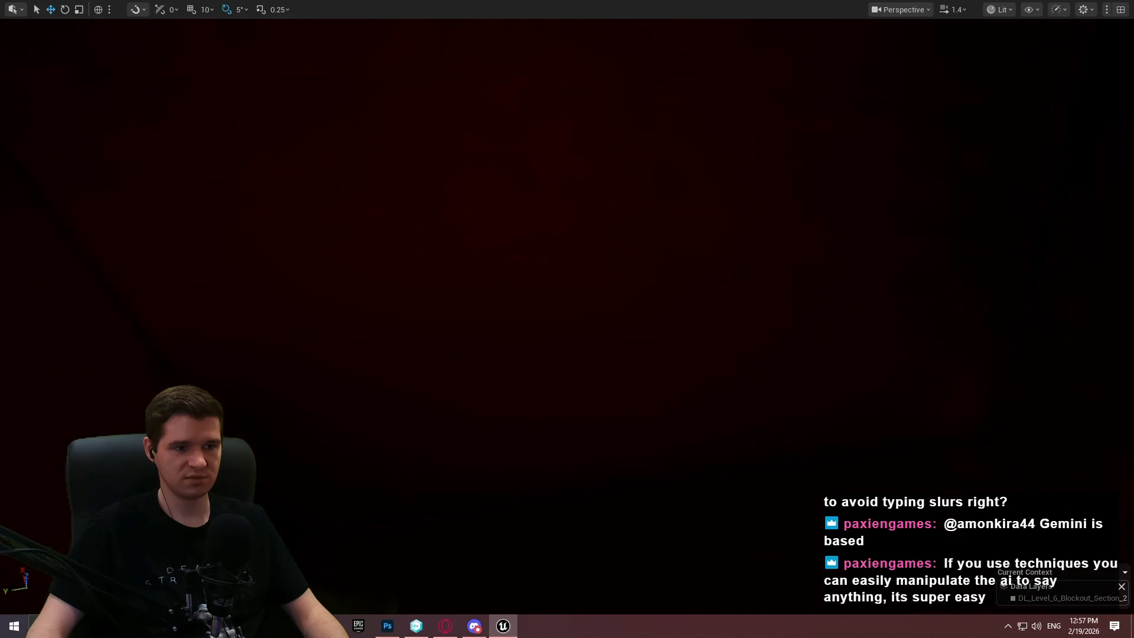
pyautogui.scroll(2, 683, 292)
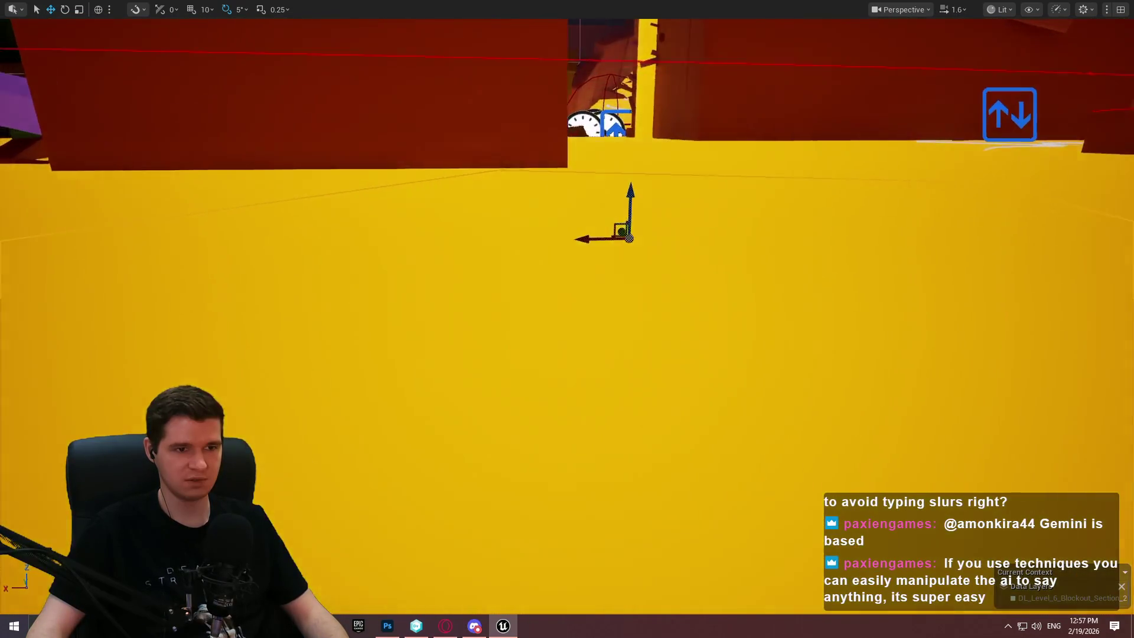
pyautogui.press('r')
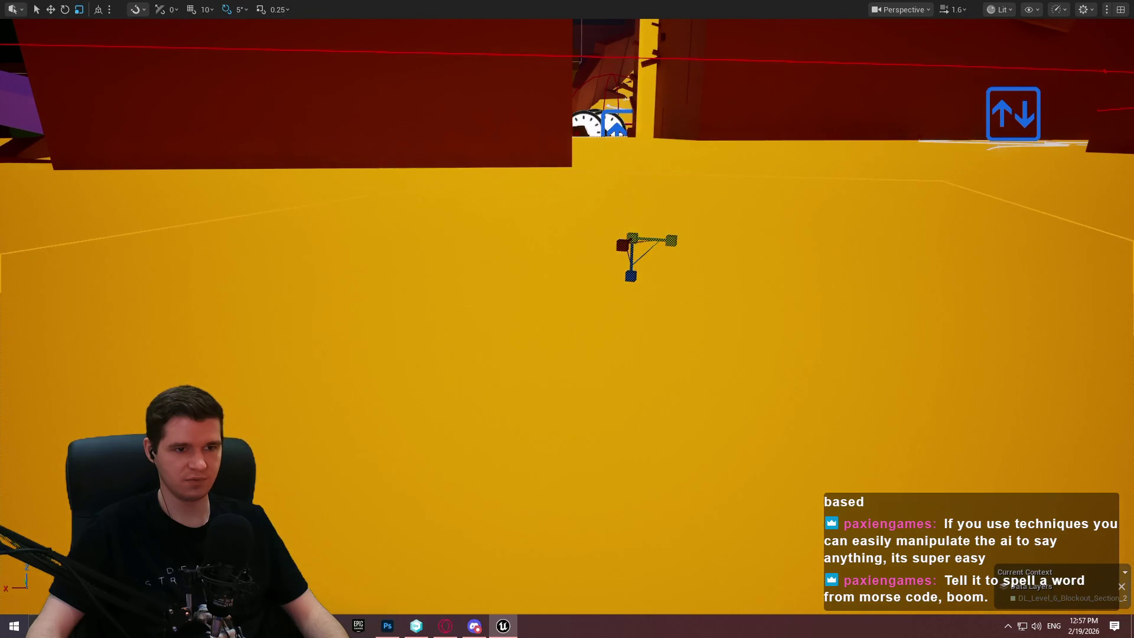
pyautogui.press('w')
pyautogui.moveTo(707, 235)
pyautogui.mouseDown()
pyautogui.moveTo(791, 225)
pyautogui.moveTo(786, 295)
pyautogui.moveTo(767, 310)
pyautogui.moveTo(720, 295)
pyautogui.mouseUp()
# Switch transforms to local space for the slanted yellow ceiling panel.
pyautogui.moveTo(424, 300)
pyautogui.mouseDown()
pyautogui.moveTo(735, 294)
pyautogui.moveTo(610, 281)
pyautogui.moveTo(629, 278)
pyautogui.mouseUp()
pyautogui.hotkey('ctrl', '`')
pyautogui.scroll(-10, 567, 248)
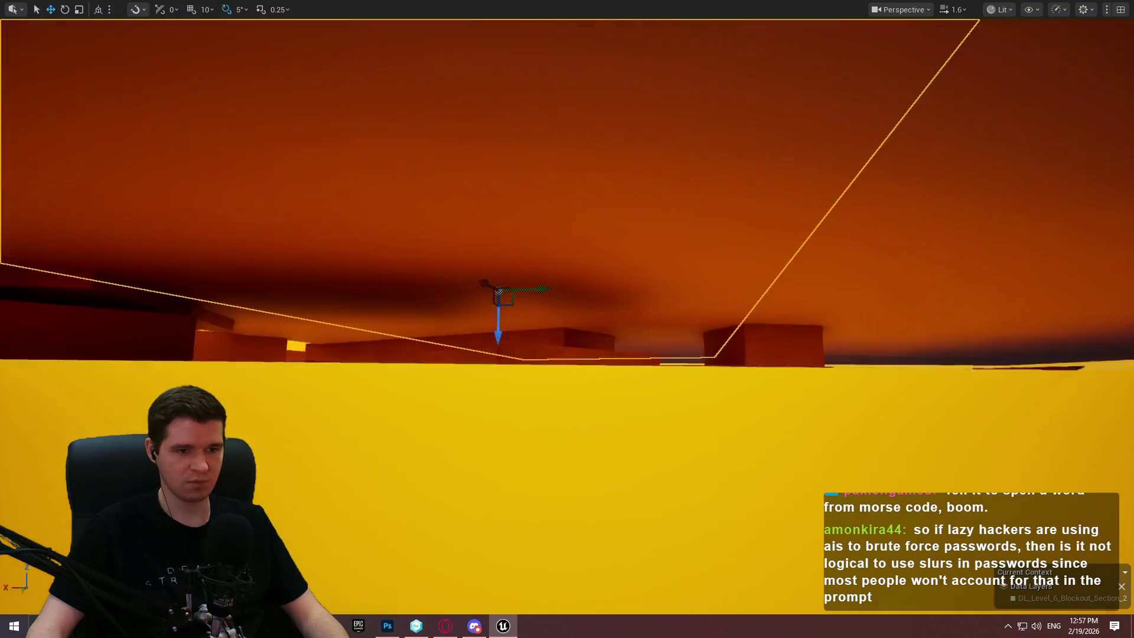
pyautogui.moveTo(567, 319)
pyautogui.mouseDown()
pyautogui.moveTo(567, 242)
pyautogui.moveTo(567, 337)
pyautogui.moveTo(566, 278)
pyautogui.moveTo(668, 265)
pyautogui.mouseUp()
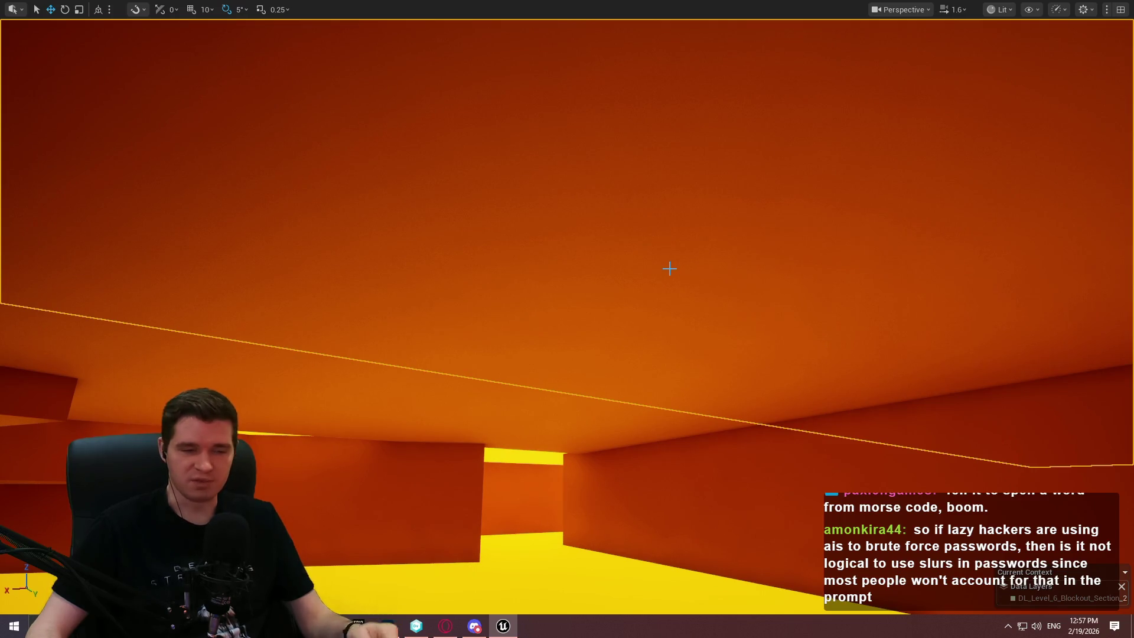
pyautogui.moveTo(669, 269); pyautogui.dragTo(845, 264)
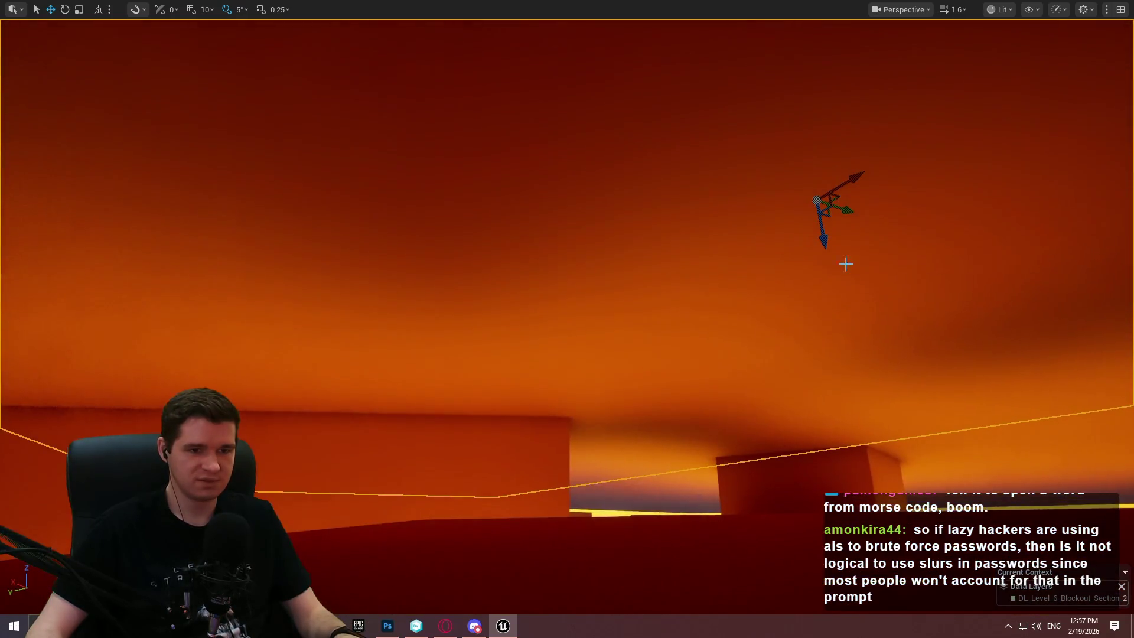
# Move the large overhead block sideways and down-left, and scale it narrower.
pyautogui.moveTo(851, 208)
pyautogui.mouseDown()
pyautogui.moveTo(311, 217)
pyautogui.moveTo(827, 195)
pyautogui.moveTo(807, 194)
pyautogui.mouseUp()
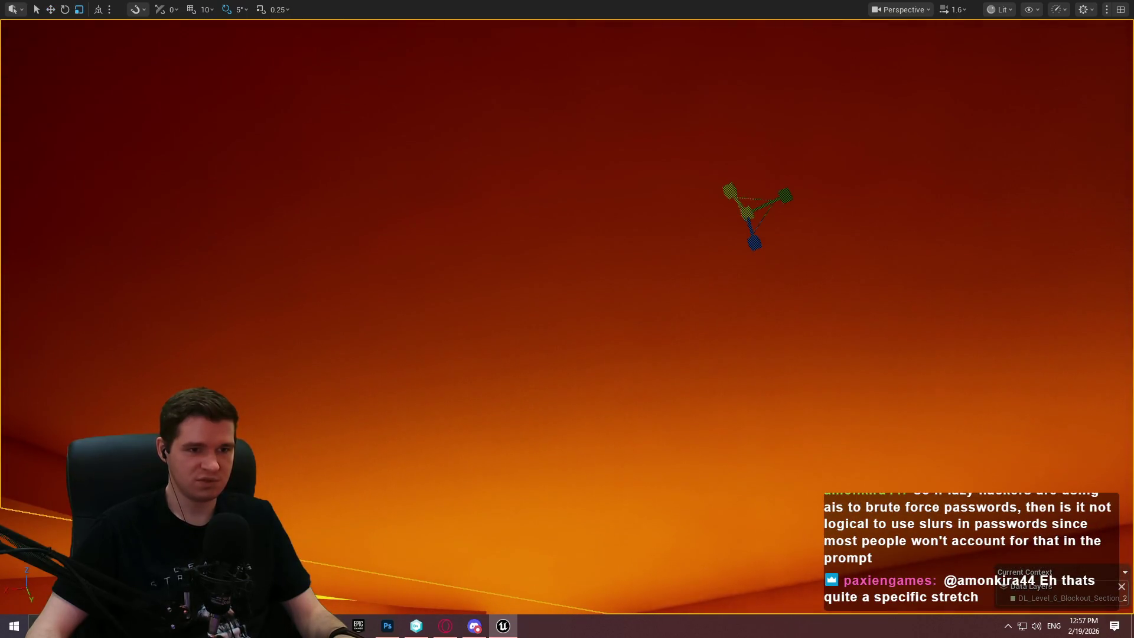
pyautogui.moveTo(790, 202)
pyautogui.mouseDown()
pyautogui.moveTo(832, 32)
pyautogui.moveTo(860, 45)
pyautogui.mouseUp()
pyautogui.moveTo(838, 92)
pyautogui.mouseDown()
pyautogui.moveTo(228, 318)
pyautogui.moveTo(228, 356)
pyautogui.moveTo(212, 358)
pyautogui.moveTo(595, 467)
pyautogui.moveTo(152, 380)
pyautogui.mouseUp()
pyautogui.moveTo(314, 378); pyautogui.dragTo(746, 405)
# Shift the block right across the room's width, then bring the password checker page forward.
pyautogui.press('w')
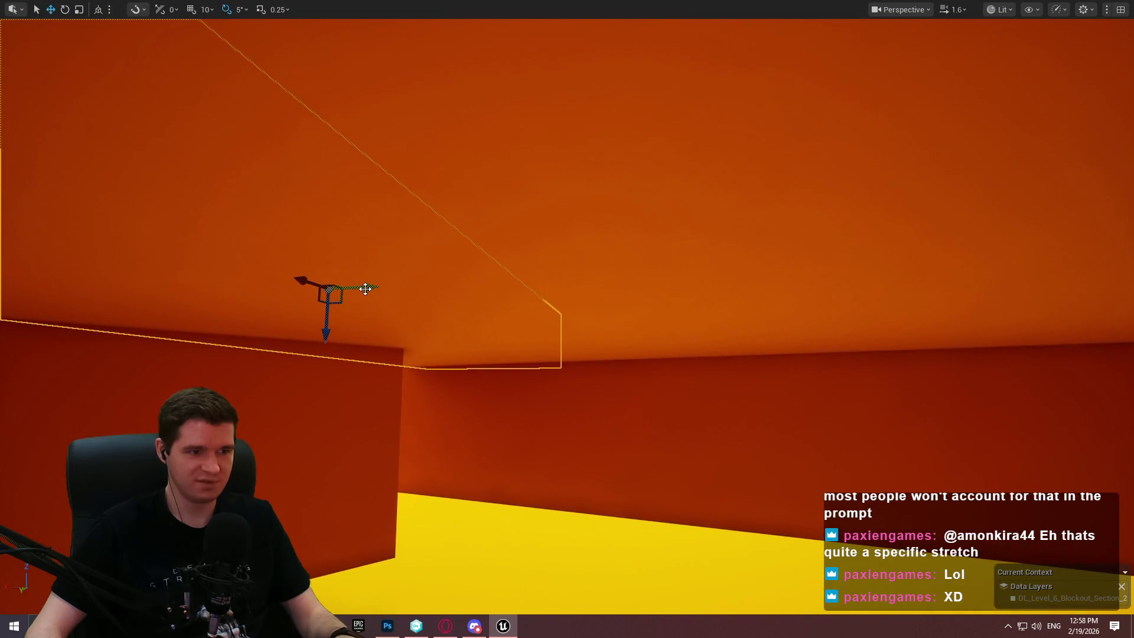
pyautogui.moveTo(365, 288)
pyautogui.mouseDown()
pyautogui.moveTo(578, 290)
pyautogui.moveTo(650, 307)
pyautogui.moveTo(679, 330)
pyautogui.mouseUp()
pyautogui.moveTo(100, 254)
pyautogui.mouseDown()
pyautogui.moveTo(99, 236)
pyautogui.moveTo(100, 254)
pyautogui.mouseUp()
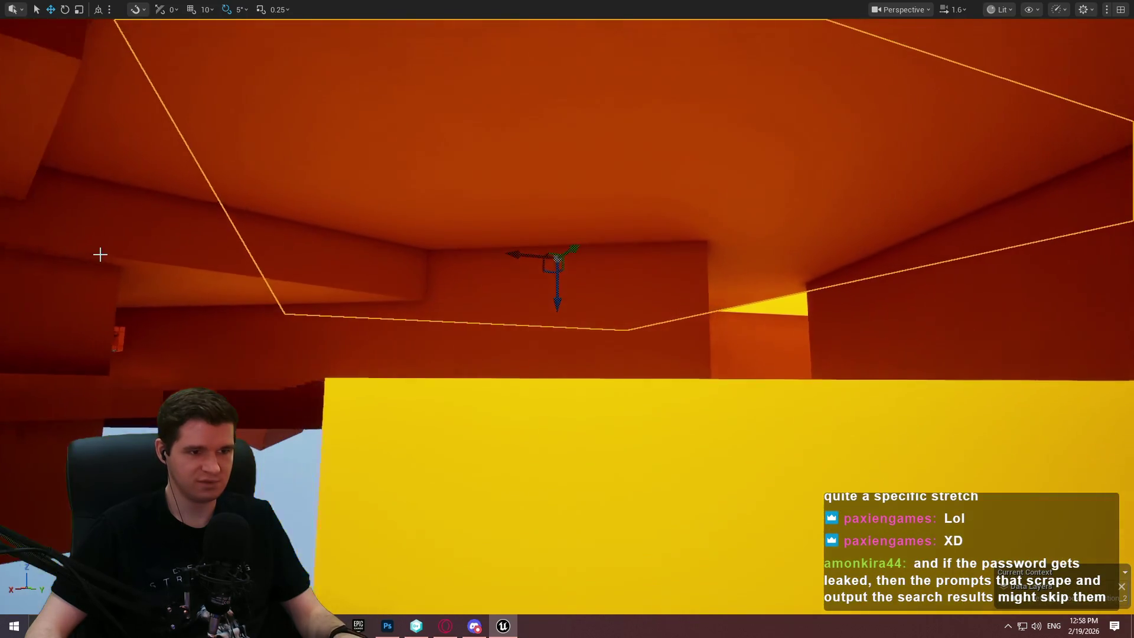
pyautogui.moveTo(557, 260)
pyautogui.mouseDown()
pyautogui.moveTo(838, 283)
pyautogui.moveTo(652, 297)
pyautogui.moveTo(891, 291)
pyautogui.moveTo(934, 234)
pyautogui.mouseUp()
pyautogui.moveTo(296, 163); pyautogui.dragTo(297, 189)
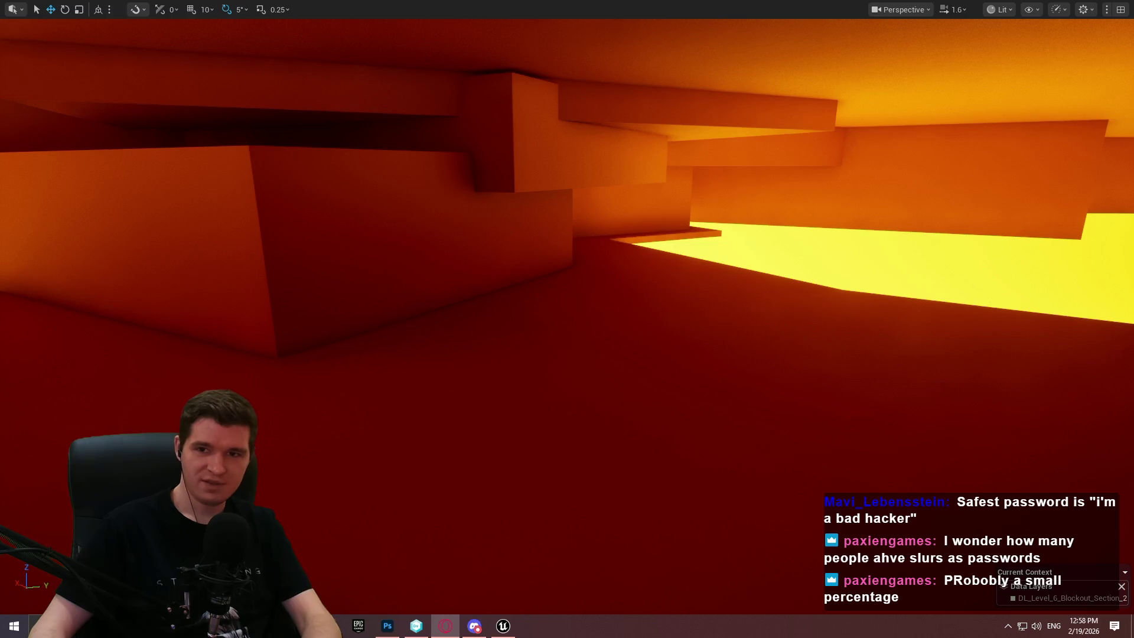
pyautogui.moveTo(0, 222)
pyautogui.mouseDown()
pyautogui.moveTo(305, 222)
pyautogui.moveTo(673, 244)
pyautogui.mouseUp()
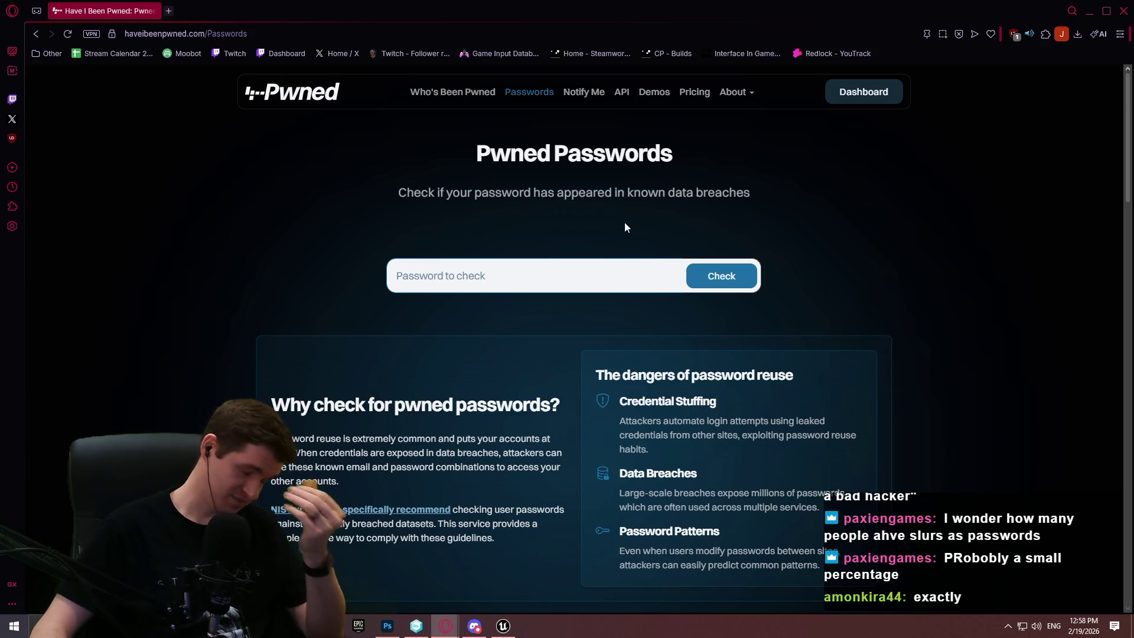
pyautogui.click(579, 264)
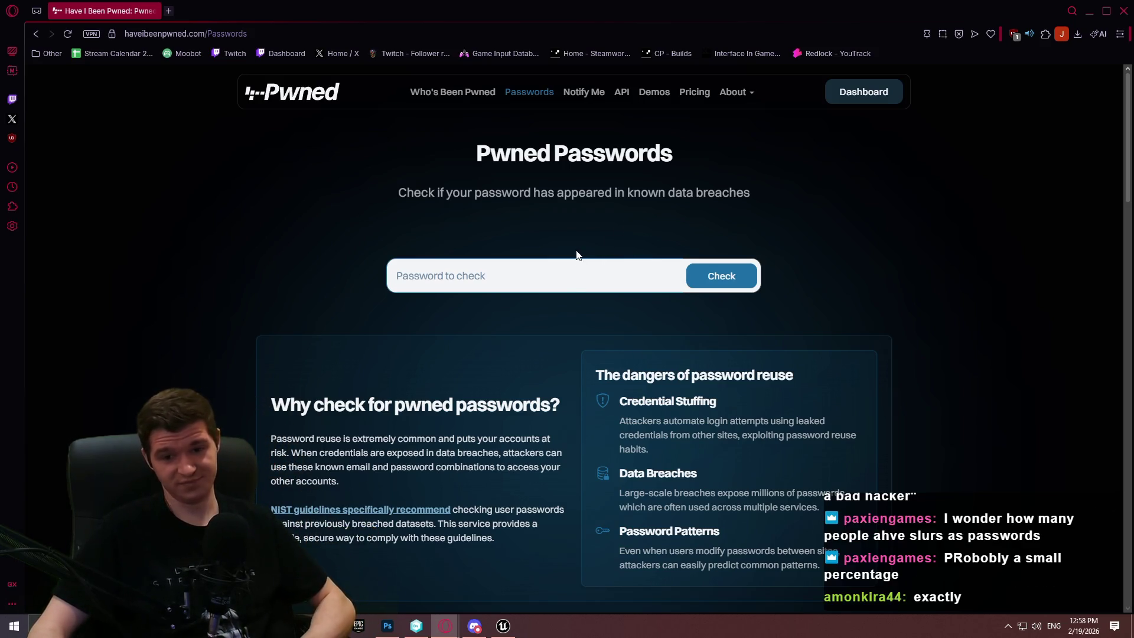
pyautogui.press('super+Down')
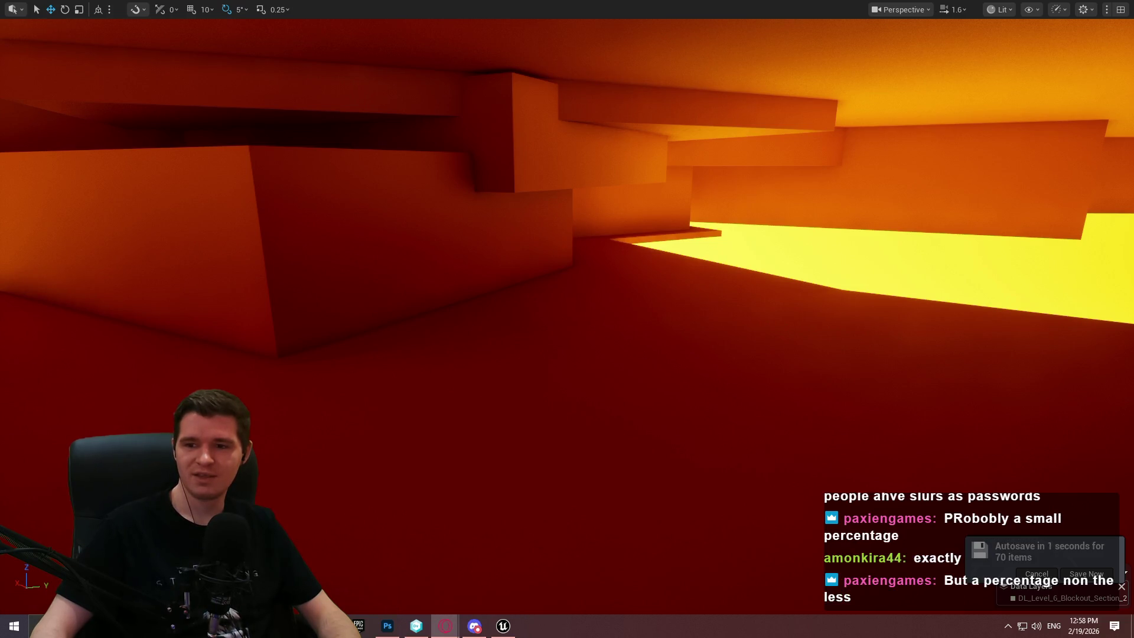
pyautogui.hotkey('alt', 'Tab')
pyautogui.click(931, 207)
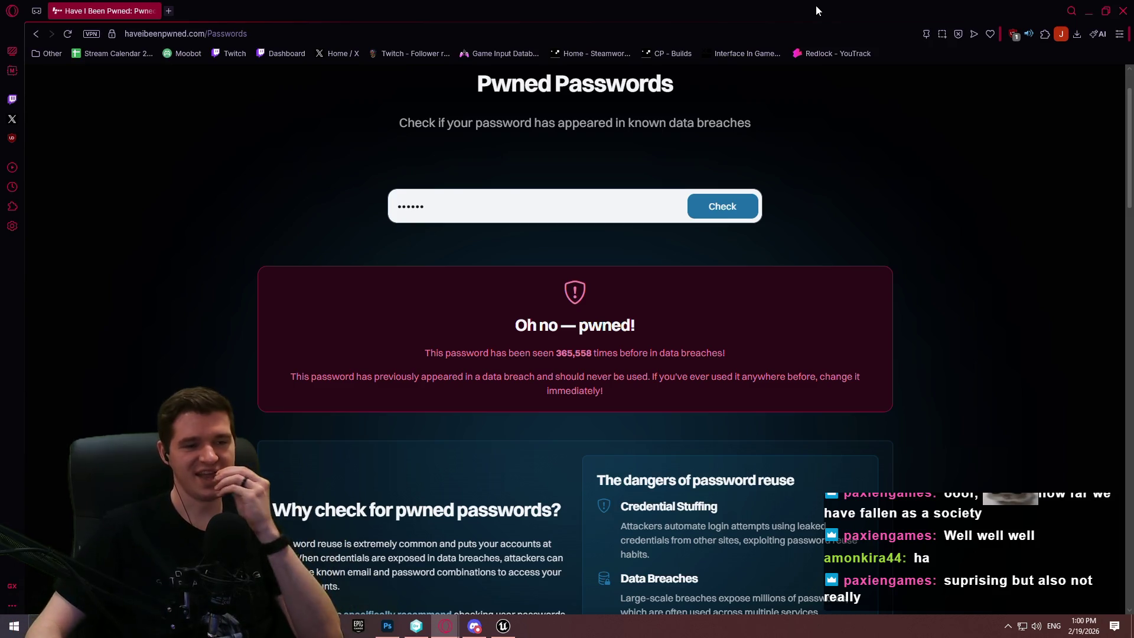
# Close the browser and orbit back over the blocks between the lava.
pyautogui.click(1122, 11)
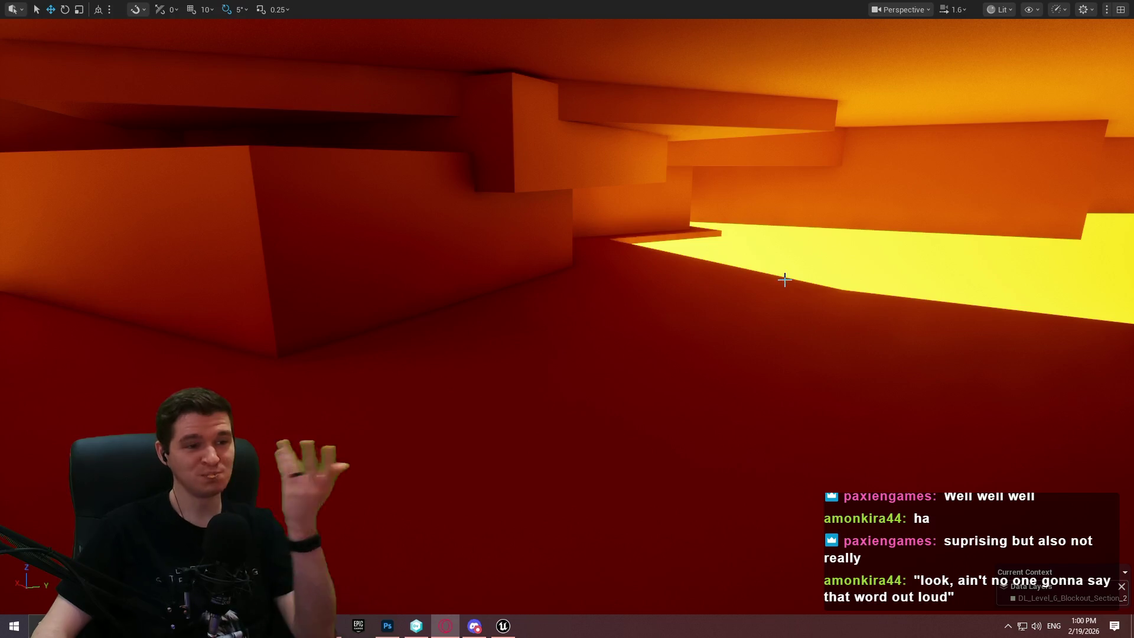
pyautogui.moveTo(485, 208)
pyautogui.mouseDown()
pyautogui.moveTo(354, 213)
pyautogui.moveTo(554, 269)
pyautogui.mouseUp()
# Raise the central wall block and rotate it -45 degrees around vertical.
pyautogui.click(550, 302)
pyautogui.moveTo(560, 359)
pyautogui.mouseDown()
pyautogui.moveTo(549, 232)
pyautogui.moveTo(472, 269)
pyautogui.moveTo(531, 269)
pyautogui.mouseUp()
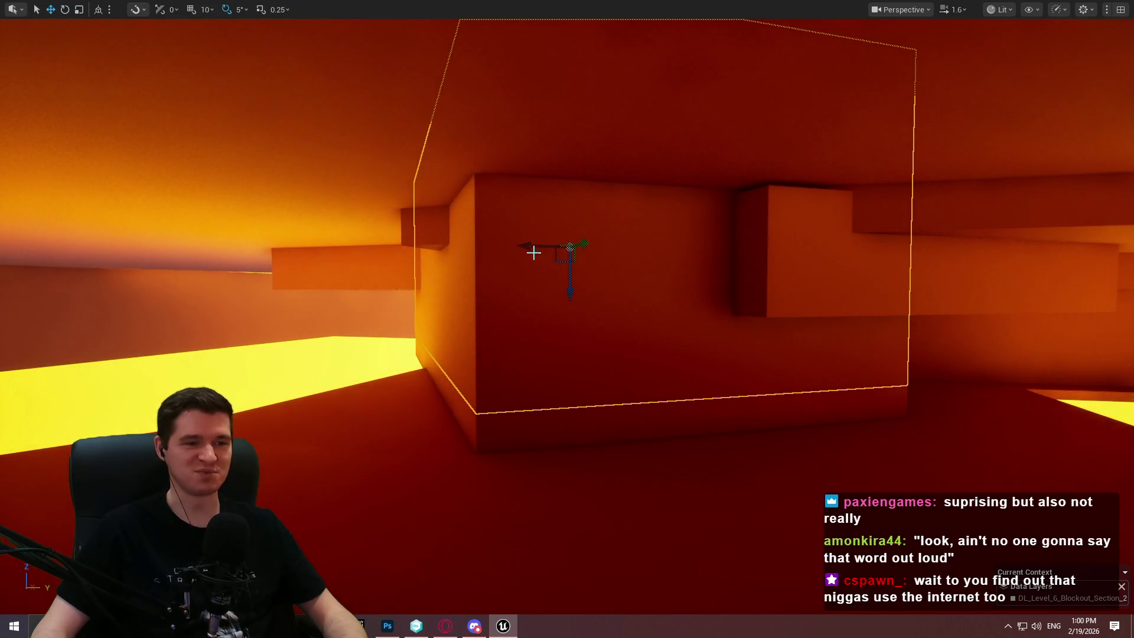
pyautogui.moveTo(635, 273)
pyautogui.mouseDown()
pyautogui.moveTo(605, 272)
pyautogui.moveTo(708, 240)
pyautogui.mouseUp()
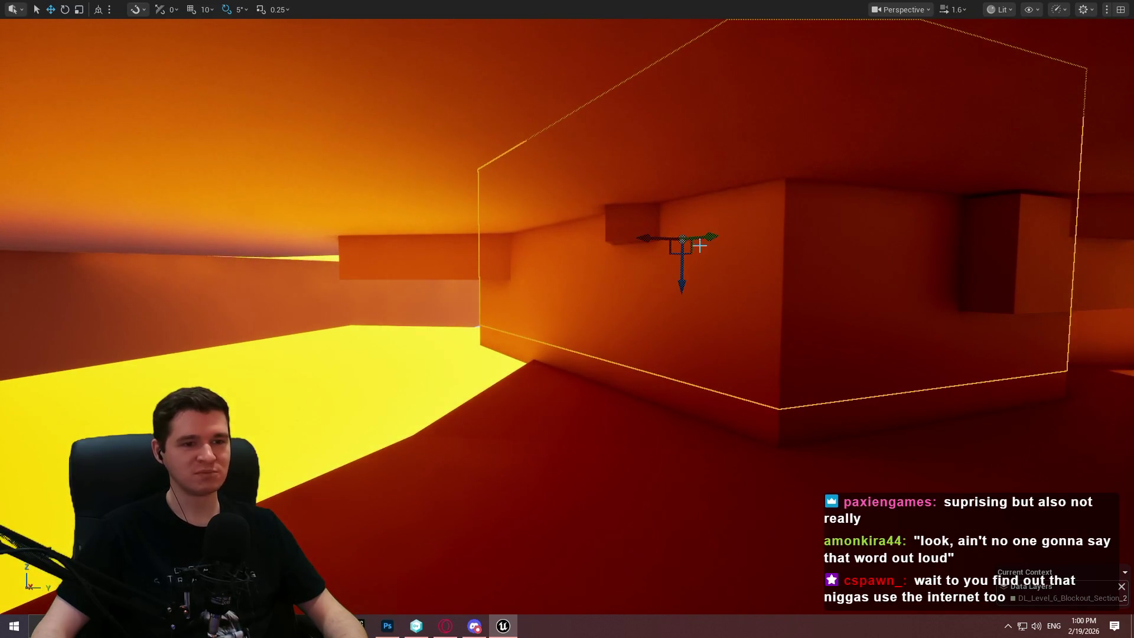
pyautogui.press('e')
pyautogui.moveTo(699, 234); pyautogui.dragTo(614, 238)
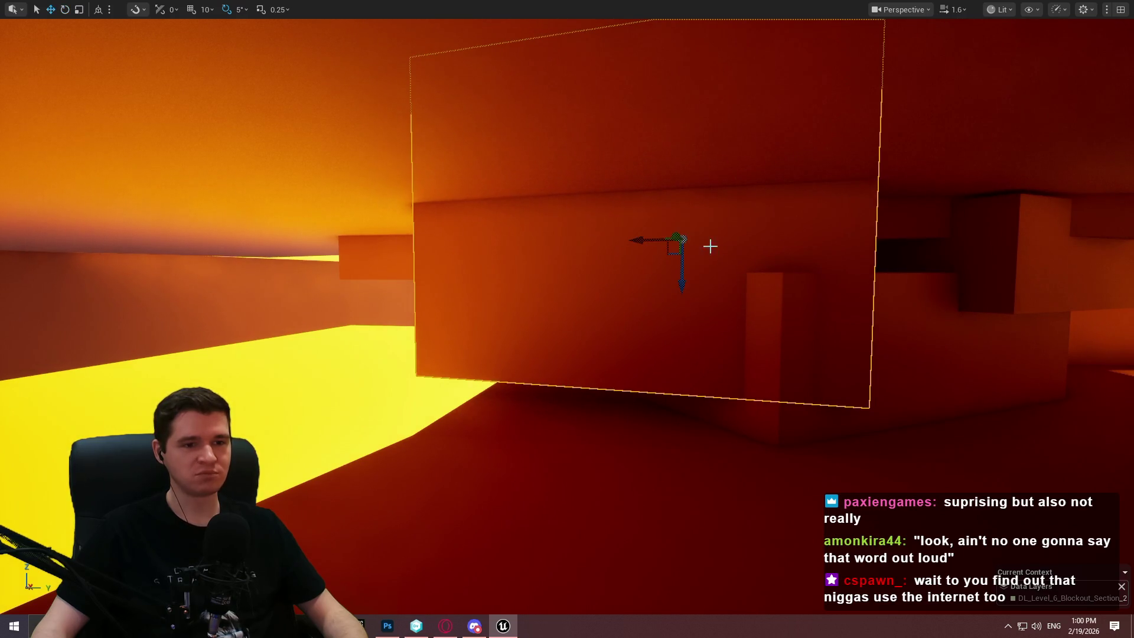
# Lower the block back down and shift it sideways.
pyautogui.moveTo(685, 271); pyautogui.dragTo(684, 355)
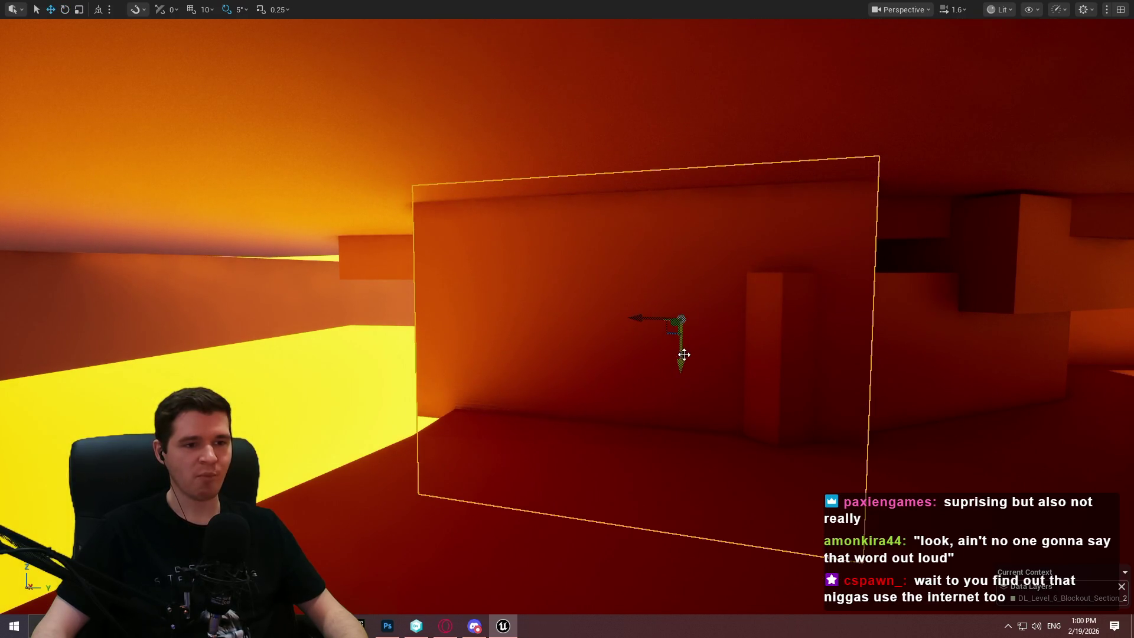
pyautogui.moveTo(641, 317)
pyautogui.mouseDown()
pyautogui.moveTo(678, 322)
pyautogui.moveTo(604, 319)
pyautogui.moveTo(909, 316)
pyautogui.moveTo(613, 287)
pyautogui.moveTo(555, 242)
pyautogui.moveTo(559, 279)
pyautogui.moveTo(519, 286)
pyautogui.moveTo(106, 300)
pyautogui.moveTo(144, 313)
pyautogui.moveTo(101, 286)
pyautogui.mouseUp()
pyautogui.press('r')
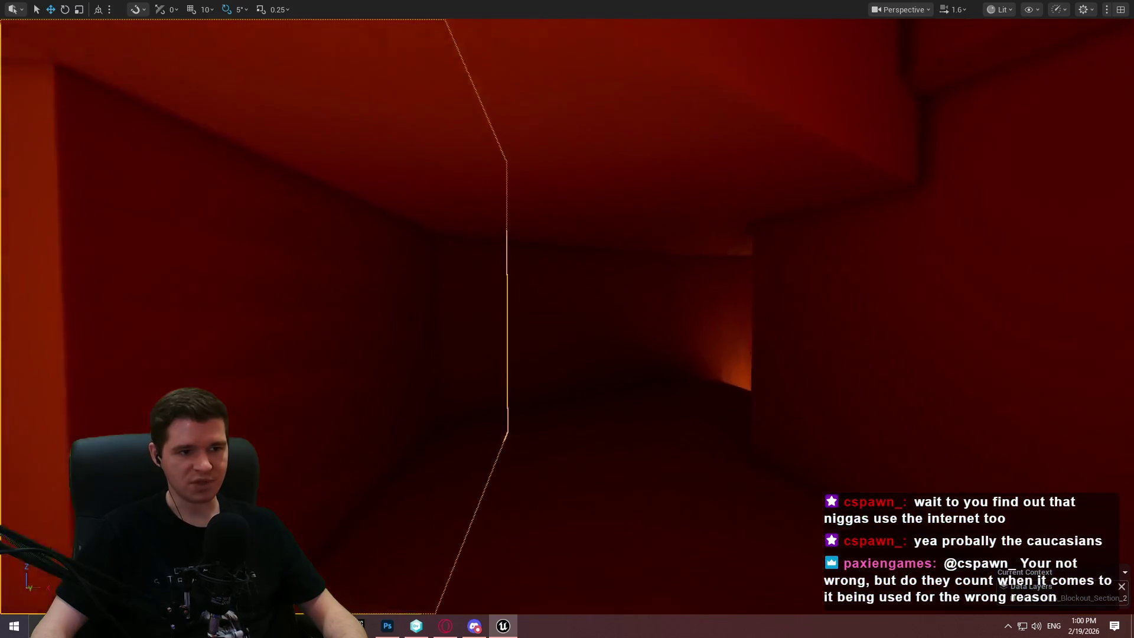
# Scale the wall box on the yellow floor narrower along one axis.
pyautogui.press('s')
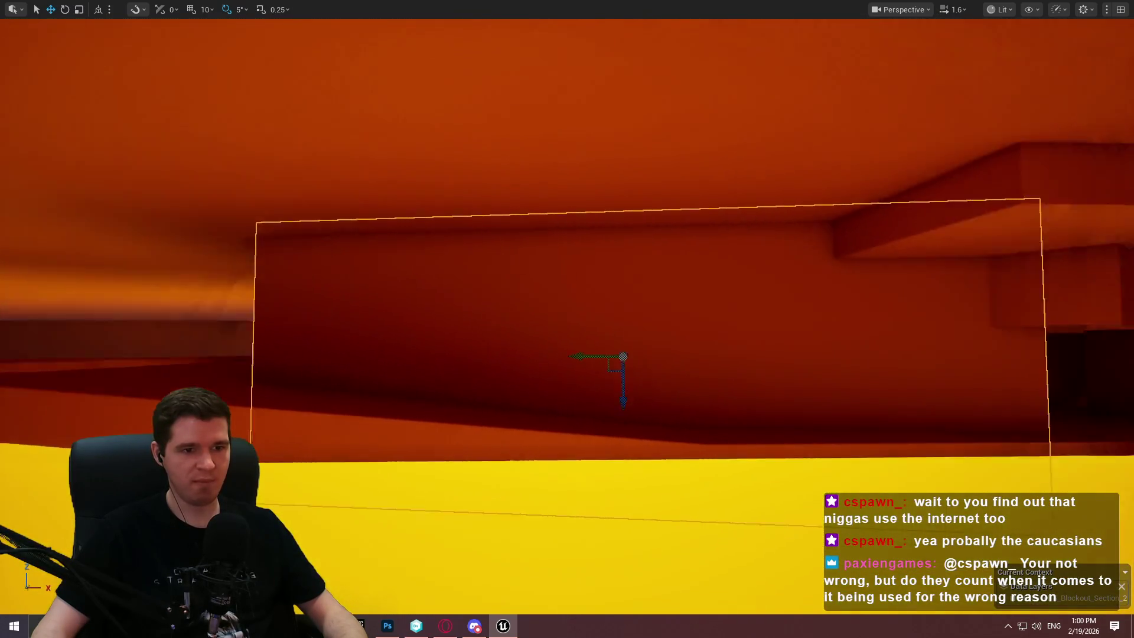
pyautogui.press('d')
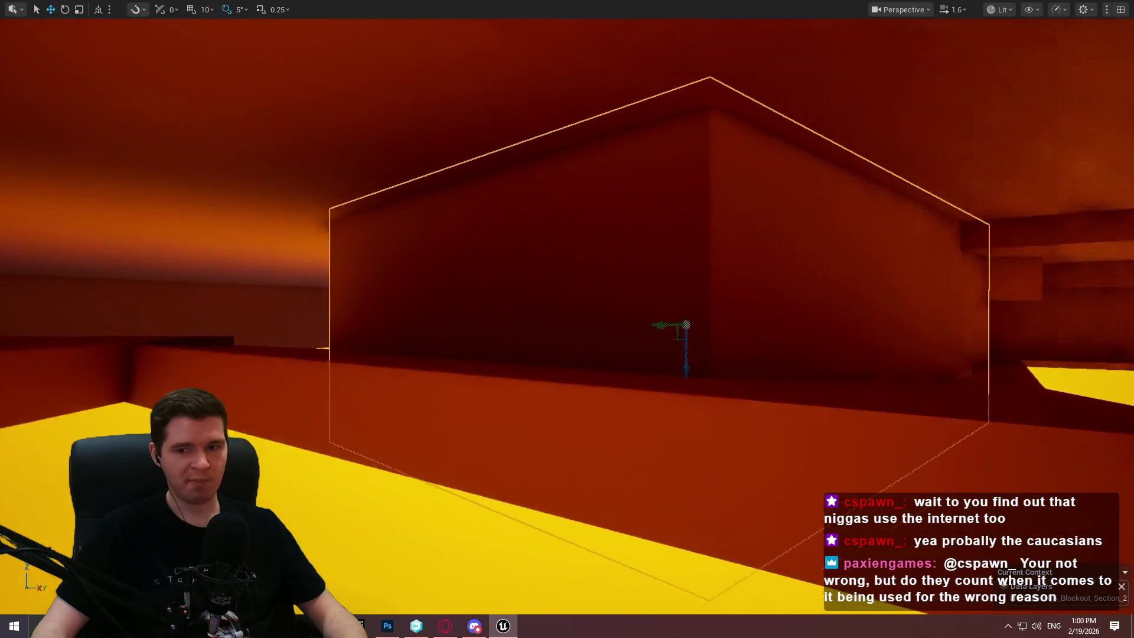
pyautogui.press('a')
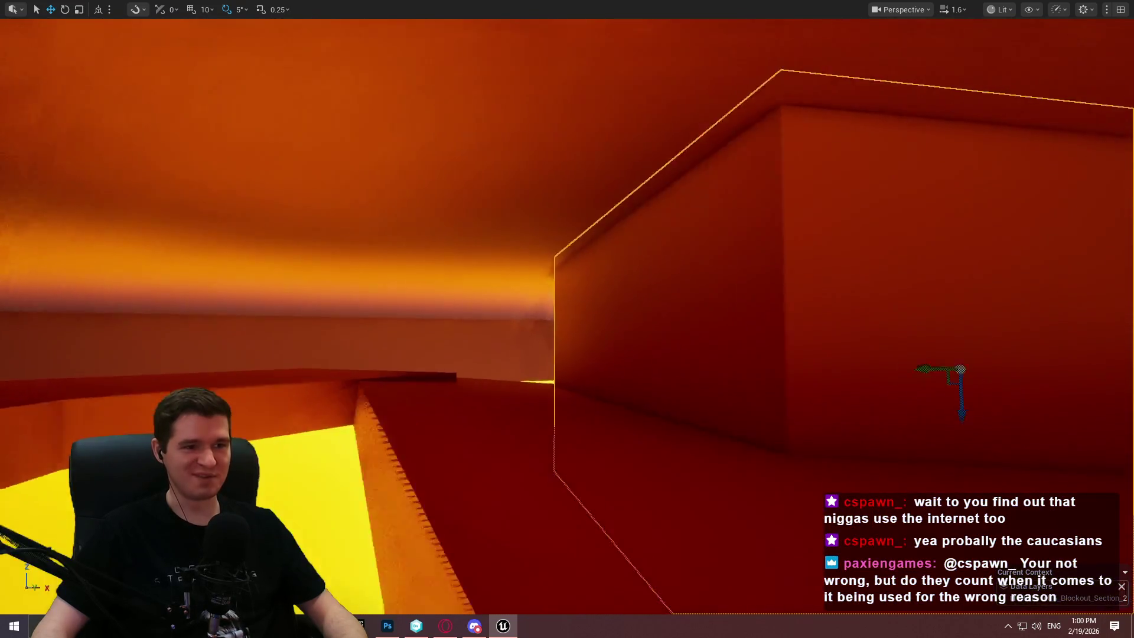
pyautogui.press('e')
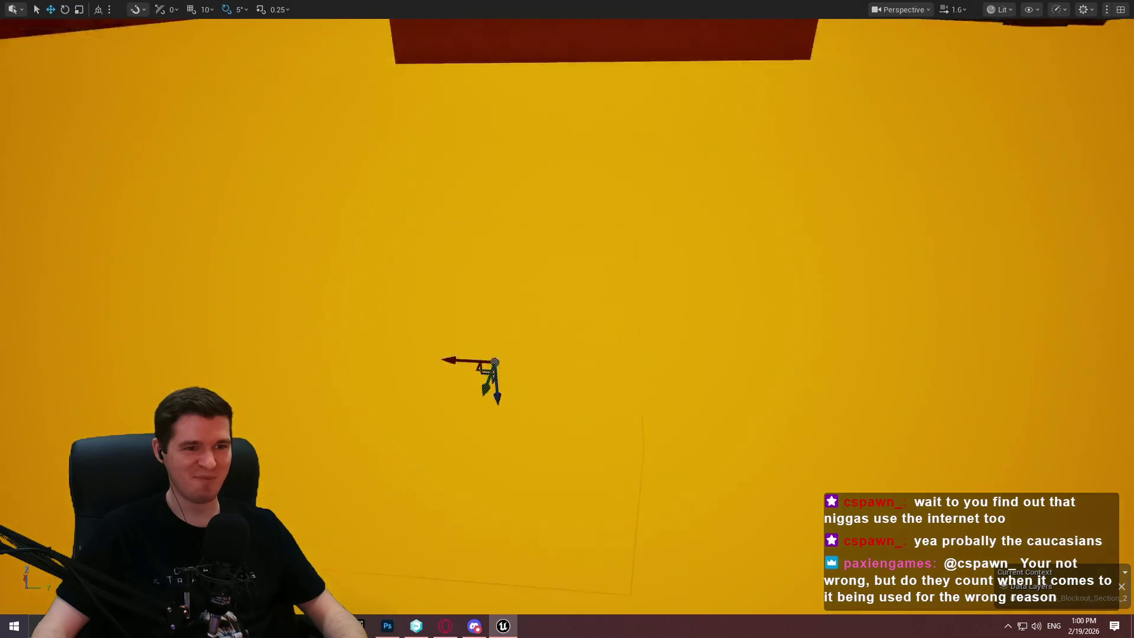
pyautogui.press('s')
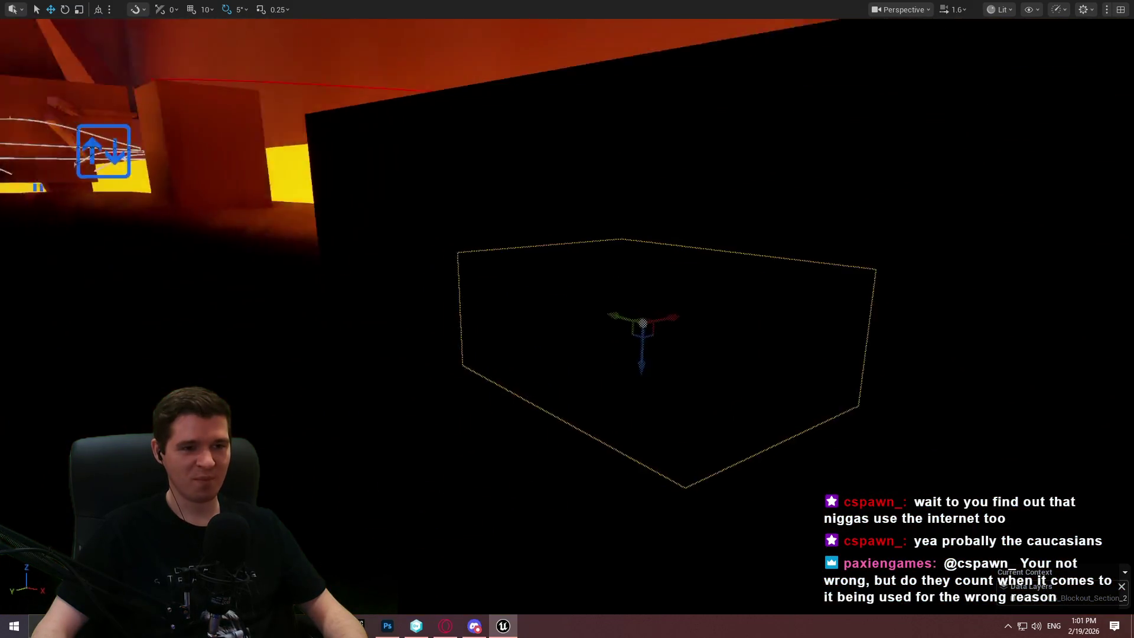
pyautogui.press('q')
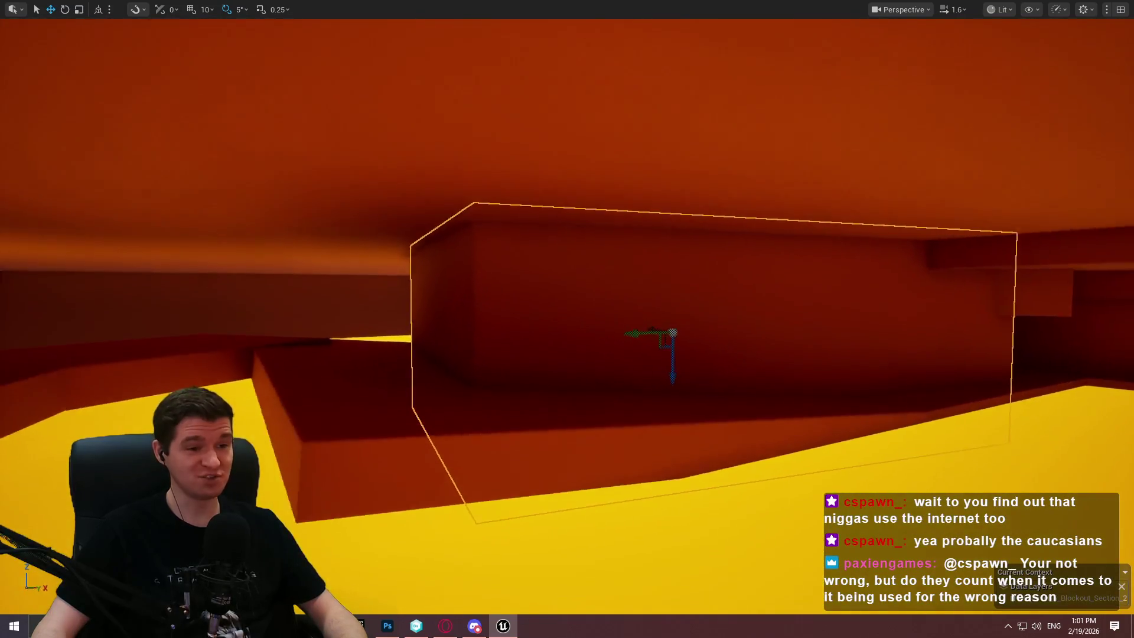
pyautogui.press('w')
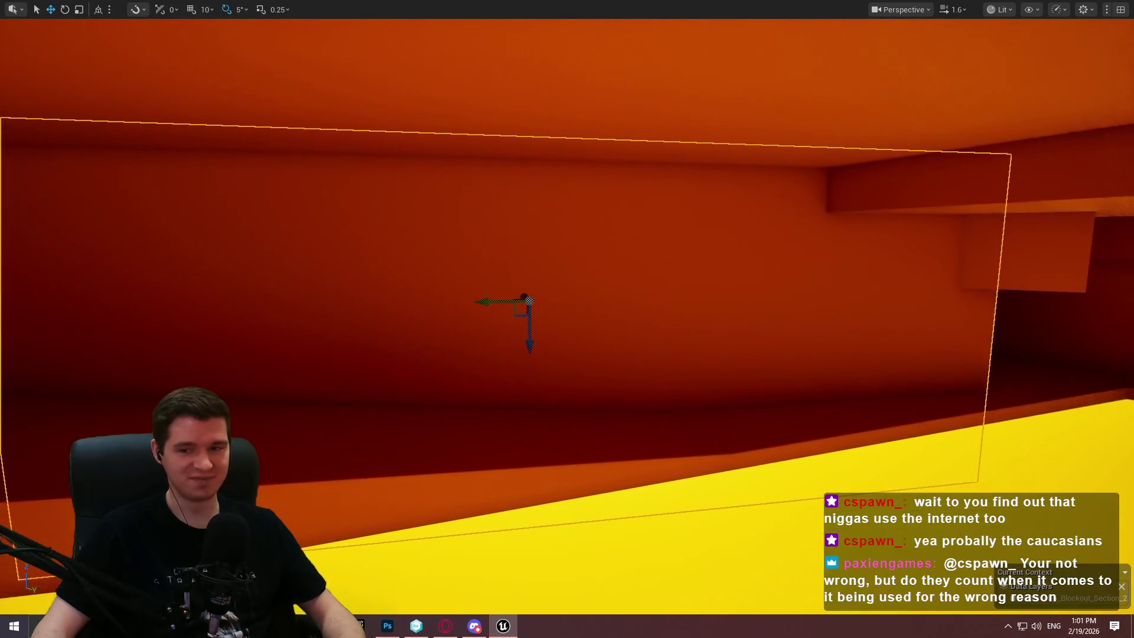
pyautogui.press('q')
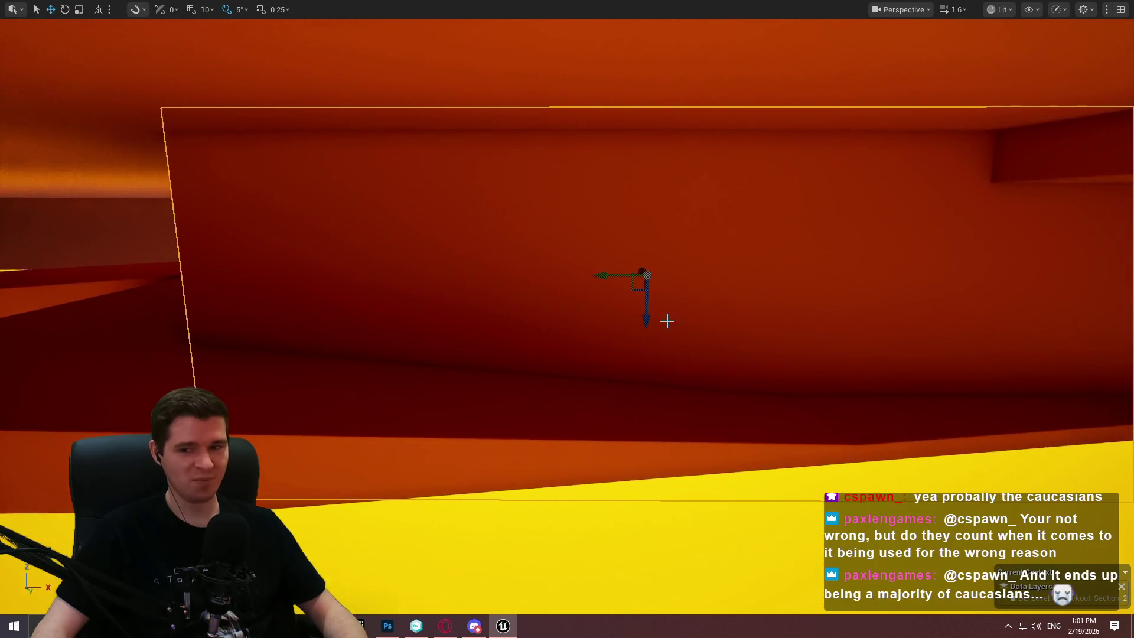
pyautogui.press('r')
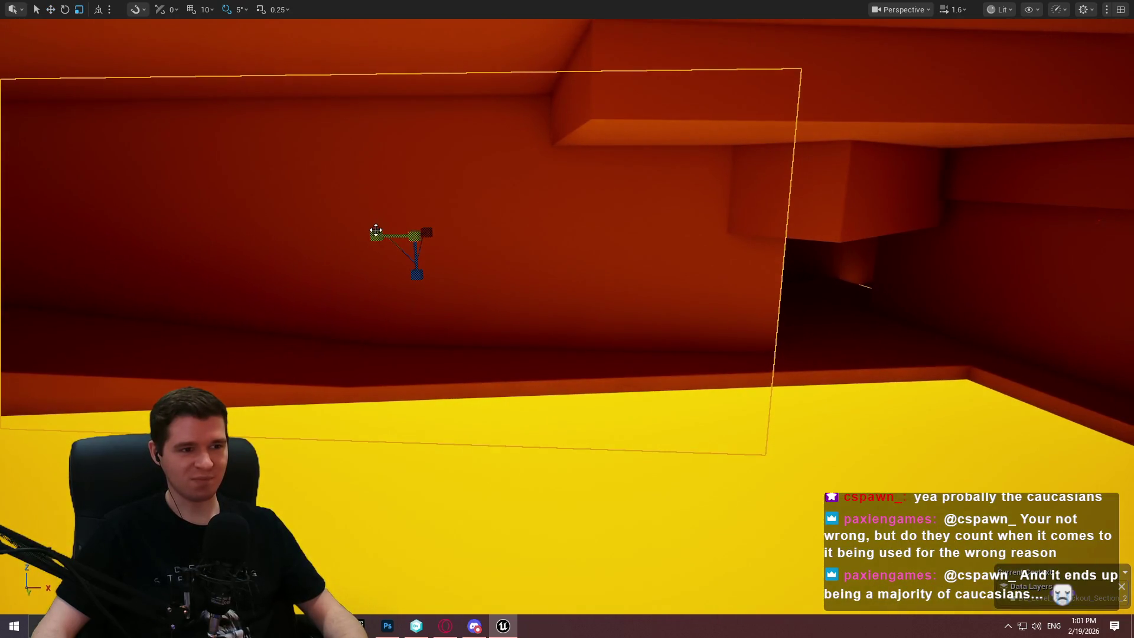
pyautogui.moveTo(426, 232)
pyautogui.mouseDown()
pyautogui.moveTo(372, 238)
pyautogui.moveTo(594, 241)
pyautogui.mouseUp()
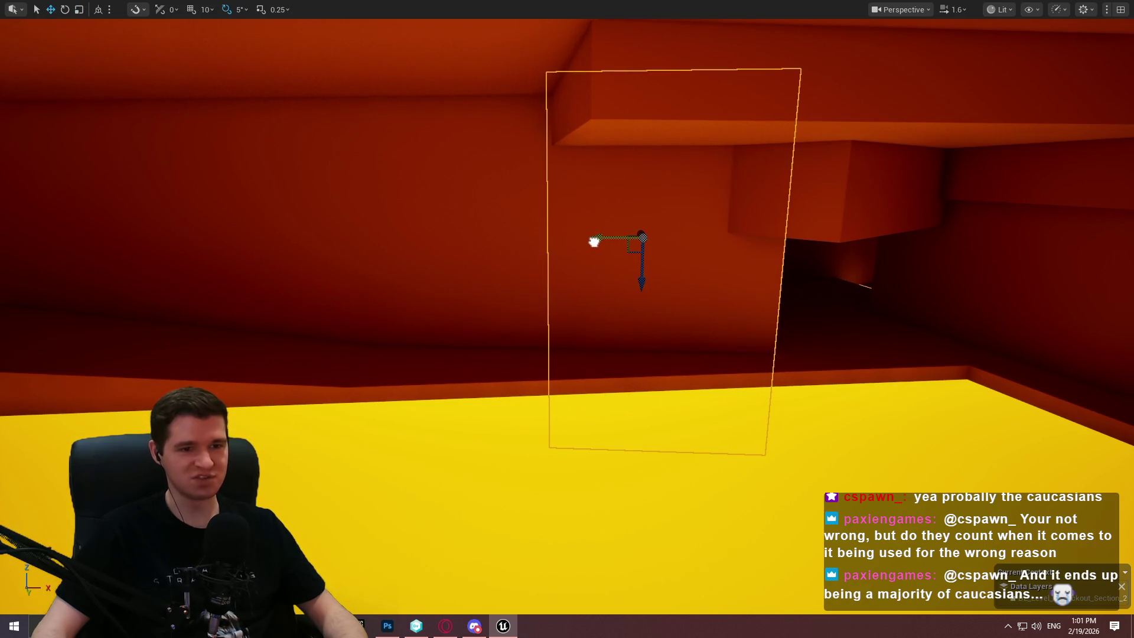
# Fine-tune the box to a narrower width, then select the larger neighbouring wall box.
pyautogui.moveTo(359, 205); pyautogui.dragTo(452, 213)
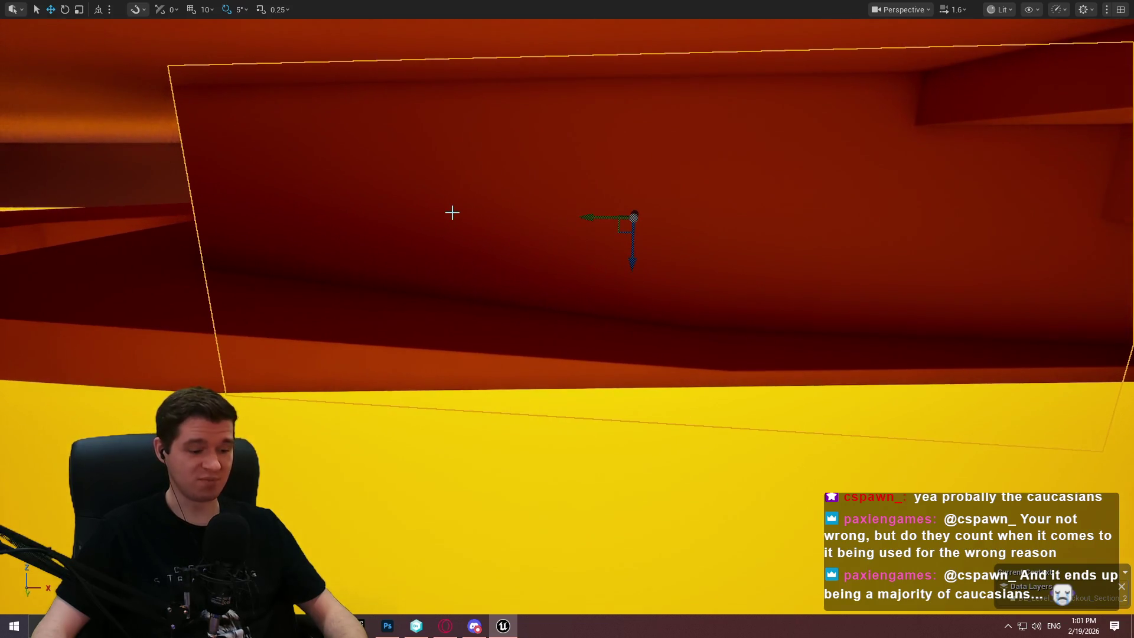
pyautogui.moveTo(594, 218)
pyautogui.mouseDown()
pyautogui.moveTo(626, 217)
pyautogui.moveTo(511, 208)
pyautogui.moveTo(675, 223)
pyautogui.mouseUp()
pyautogui.press('w')
pyautogui.click(562, 222)
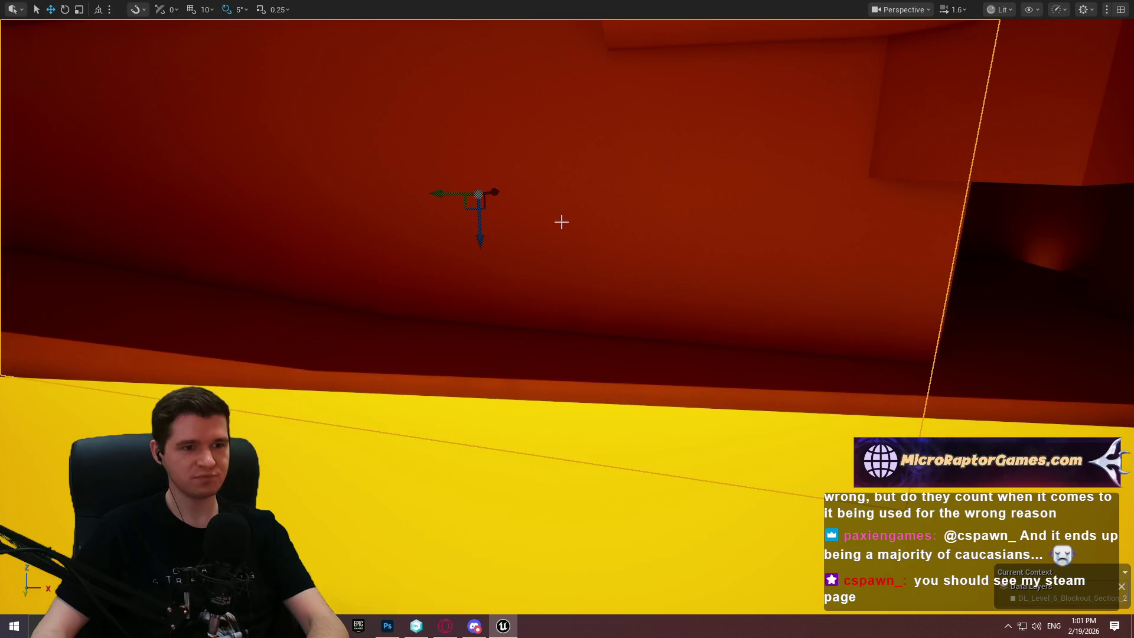
# Raise the larger wall box, then slide the tilted front box left toward the doorway.
pyautogui.press('f')
pyautogui.moveTo(633, 288)
pyautogui.mouseDown()
pyautogui.moveTo(678, 46)
pyautogui.moveTo(702, 89)
pyautogui.mouseUp()
pyautogui.click(553, 242)
pyautogui.moveTo(546, 250); pyautogui.dragTo(517, 246)
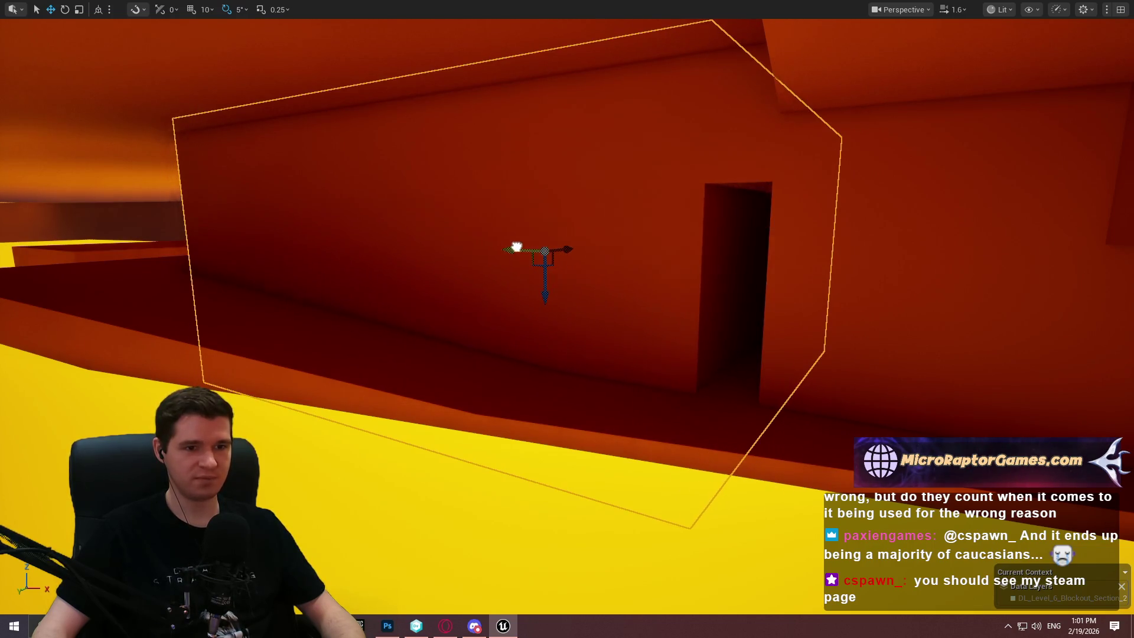
# Undo and redo the slide, then rotate the block 5 degrees.
pyautogui.scroll(5, 517, 247)
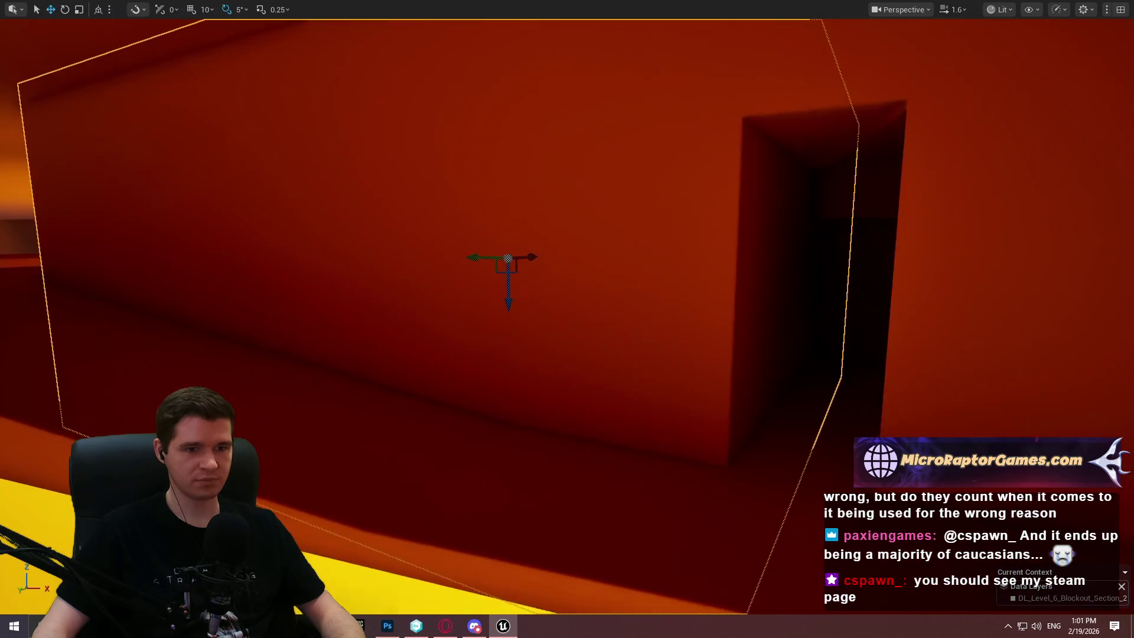
pyautogui.hotkey('ctrl', 'z')
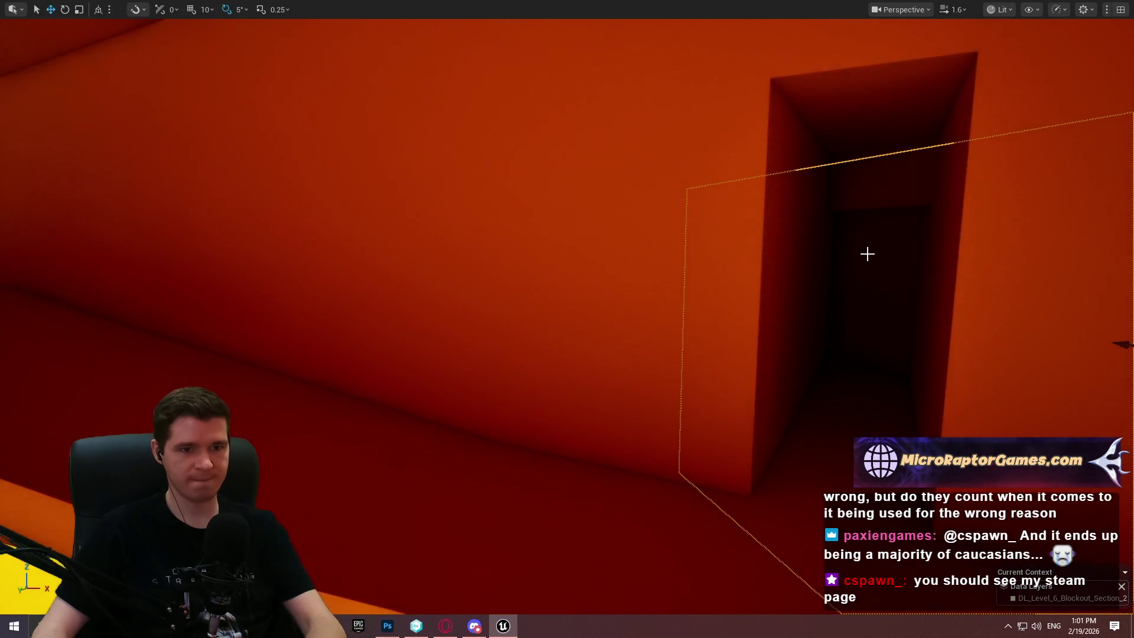
pyautogui.scroll(-3, 866, 254)
pyautogui.hotkey('ctrl', 'y')
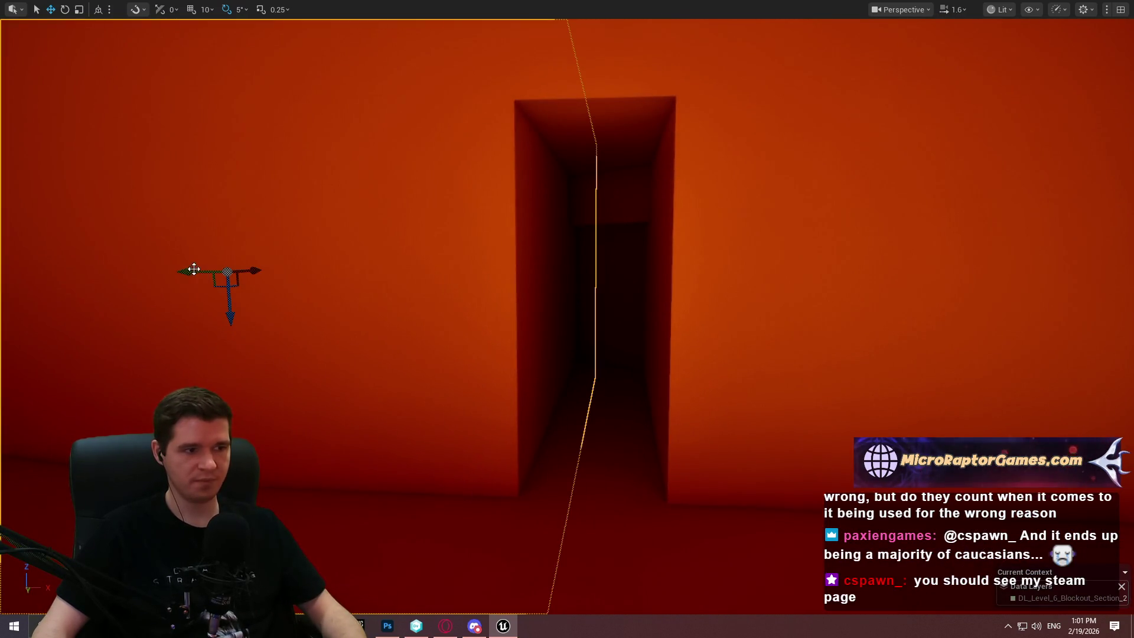
pyautogui.press('e')
pyautogui.moveTo(461, 255)
pyautogui.mouseDown()
pyautogui.moveTo(317, 254)
pyautogui.moveTo(443, 235)
pyautogui.moveTo(455, 177)
pyautogui.moveTo(476, 171)
pyautogui.moveTo(506, 380)
pyautogui.moveTo(557, 106)
pyautogui.moveTo(544, 76)
pyautogui.moveTo(538, 99)
pyautogui.moveTo(559, 146)
pyautogui.moveTo(519, 207)
pyautogui.moveTo(508, 165)
pyautogui.moveTo(496, 177)
pyautogui.moveTo(481, 168)
pyautogui.mouseUp()
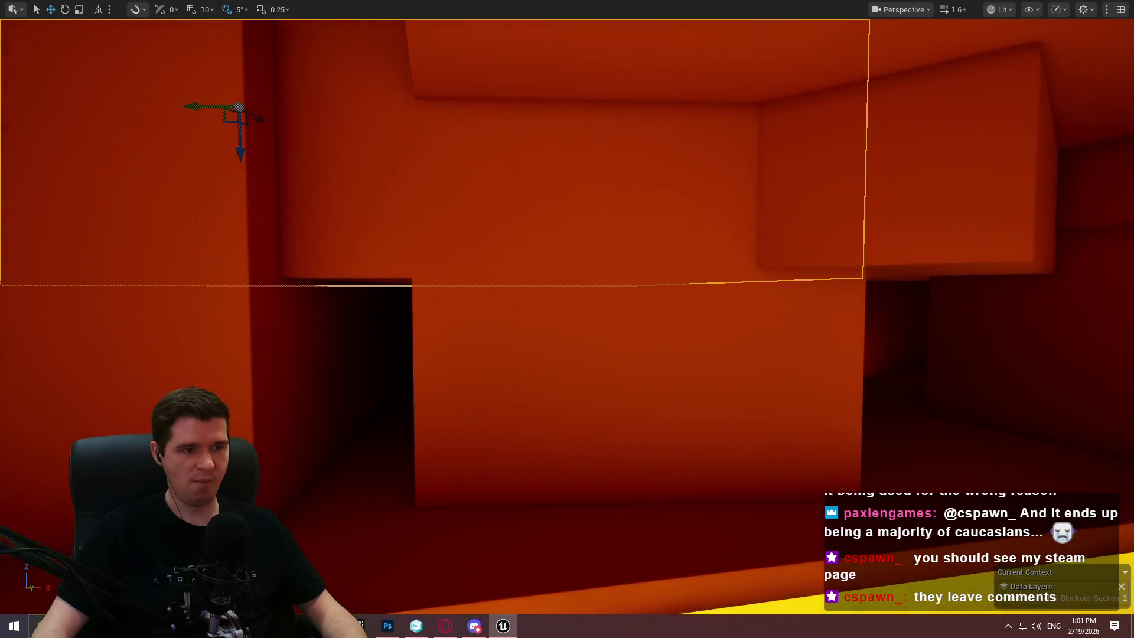
# Raise the block over the doorway and nudge the outside block right to close the gap.
pyautogui.moveTo(239, 139); pyautogui.dragTo(245, 131)
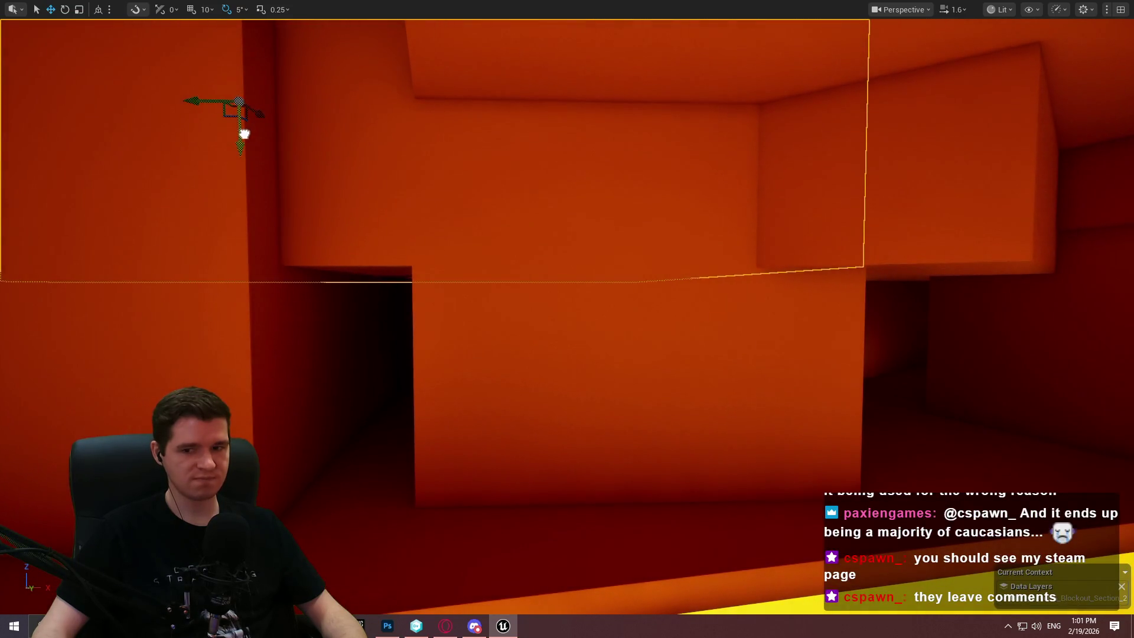
pyautogui.moveTo(392, 314)
pyautogui.mouseDown()
pyautogui.moveTo(413, 295)
pyautogui.moveTo(392, 314)
pyautogui.mouseUp()
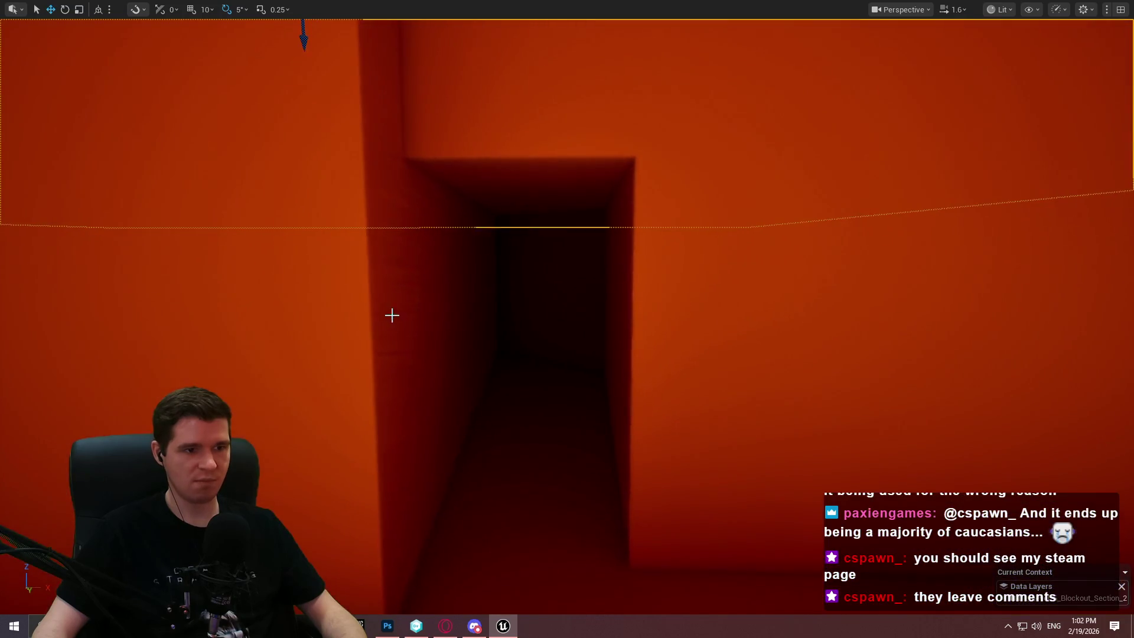
pyautogui.moveTo(542, 303)
pyautogui.mouseDown()
pyautogui.moveTo(541, 283)
pyautogui.moveTo(561, 278)
pyautogui.moveTo(550, 296)
pyautogui.moveTo(567, 290)
pyautogui.moveTo(531, 295)
pyautogui.moveTo(734, 321)
pyautogui.moveTo(779, 296)
pyautogui.moveTo(849, 299)
pyautogui.moveTo(750, 283)
pyautogui.mouseUp()
pyautogui.moveTo(839, 295); pyautogui.dragTo(839, 304)
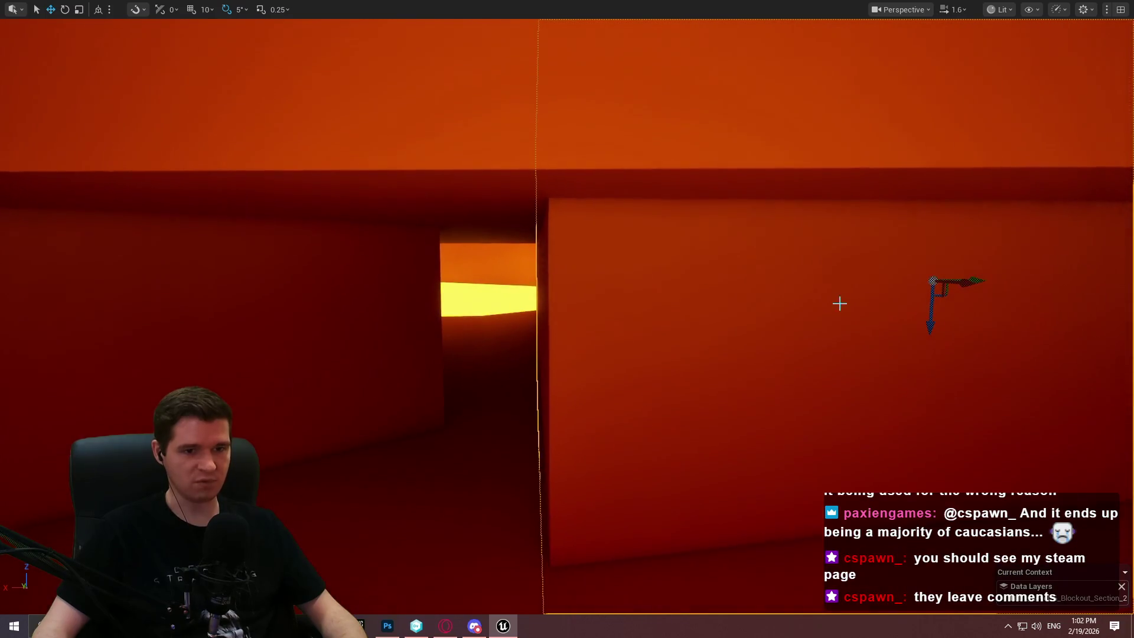
pyautogui.moveTo(977, 281); pyautogui.dragTo(982, 283)
# Shift the wall block right, then nudge it slightly left beside the doorway.
pyautogui.moveTo(844, 267); pyautogui.dragTo(762, 272)
pyautogui.moveTo(376, 330)
pyautogui.mouseDown()
pyautogui.moveTo(550, 357)
pyautogui.moveTo(507, 348)
pyautogui.moveTo(526, 356)
pyautogui.moveTo(519, 335)
pyautogui.moveTo(491, 335)
pyautogui.moveTo(585, 337)
pyautogui.moveTo(508, 341)
pyautogui.mouseUp()
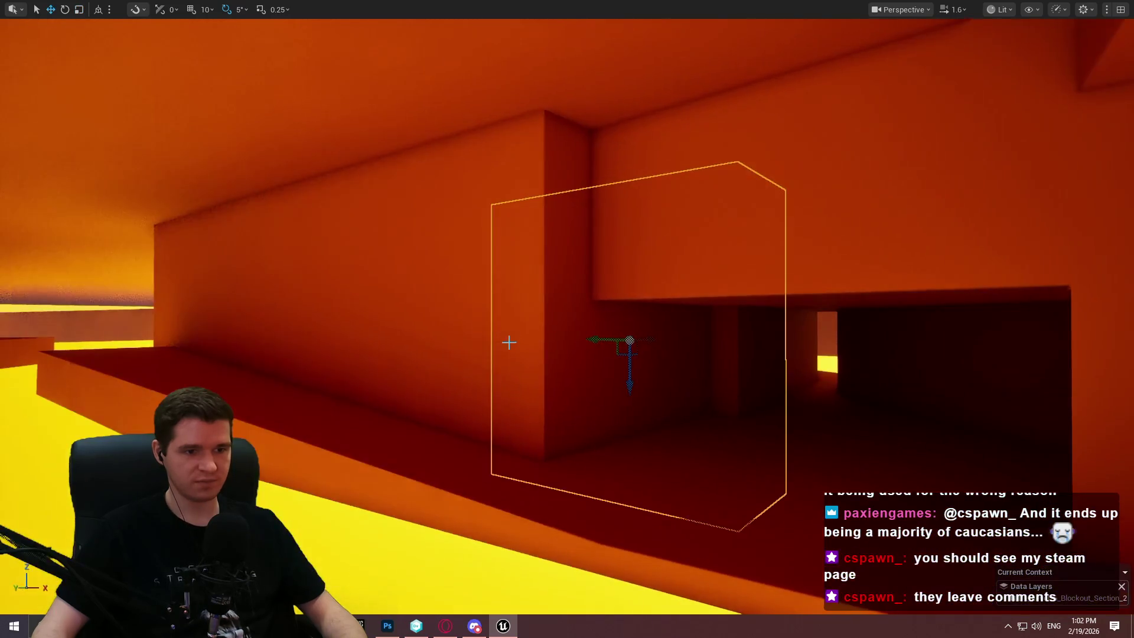
pyautogui.moveTo(595, 345)
pyautogui.mouseDown()
pyautogui.moveTo(672, 356)
pyautogui.moveTo(805, 334)
pyautogui.moveTo(591, 345)
pyautogui.mouseUp()
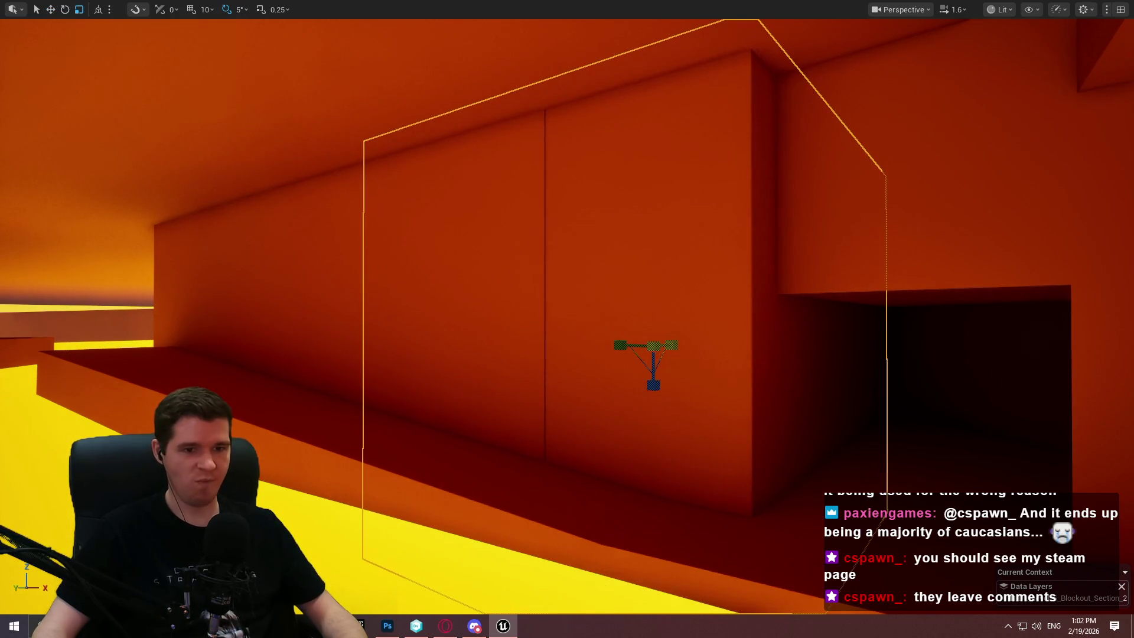
pyautogui.moveTo(676, 344)
pyautogui.mouseDown()
pyautogui.moveTo(567, 342)
pyautogui.moveTo(706, 349)
pyautogui.moveTo(663, 352)
pyautogui.mouseUp()
# Switch to the Move tool and fly toward the wall block and doorway beside the dark corridor.
pyautogui.press('w')
pyautogui.moveTo(489, 324)
pyautogui.mouseDown()
pyautogui.moveTo(462, 324)
pyautogui.moveTo(525, 322)
pyautogui.moveTo(506, 324)
pyautogui.mouseUp()
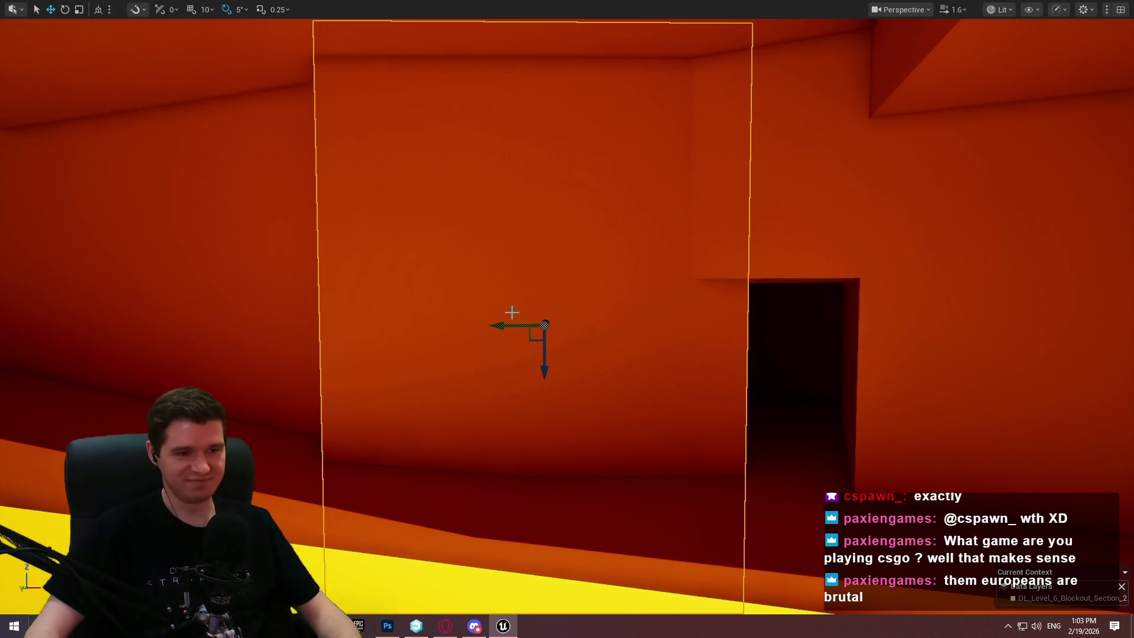
pyautogui.moveTo(451, 283)
pyautogui.mouseDown()
pyautogui.moveTo(466, 319)
pyautogui.moveTo(512, 336)
pyautogui.moveTo(532, 385)
pyautogui.mouseUp()
pyautogui.rightClick(781, 419)
pyautogui.click(878, 601)
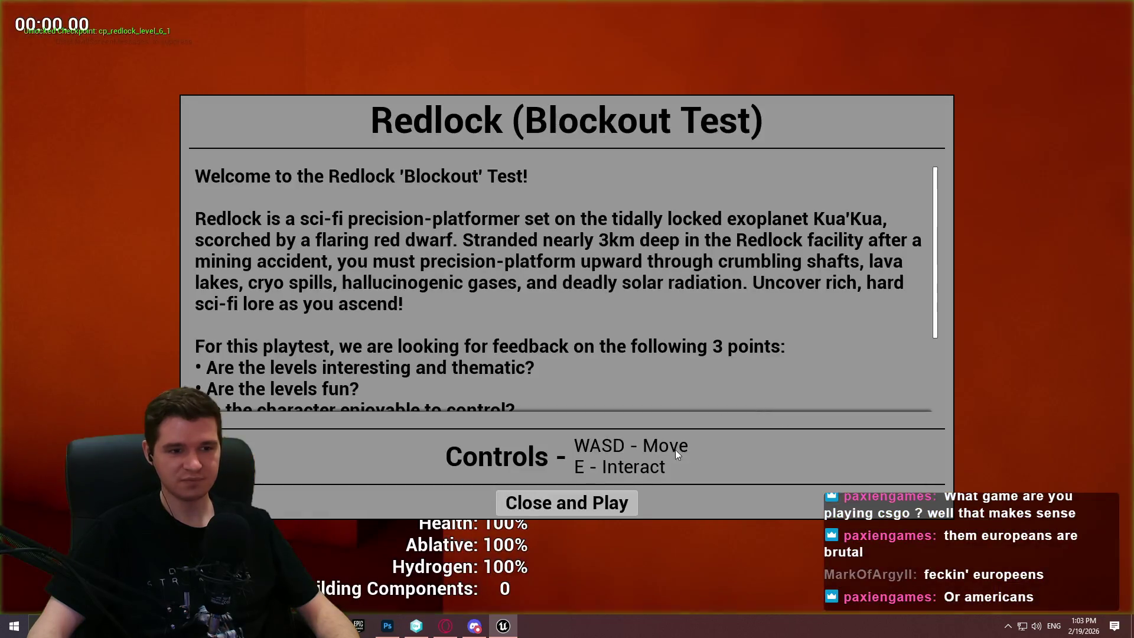
pyautogui.click(567, 468)
pyautogui.press('w')
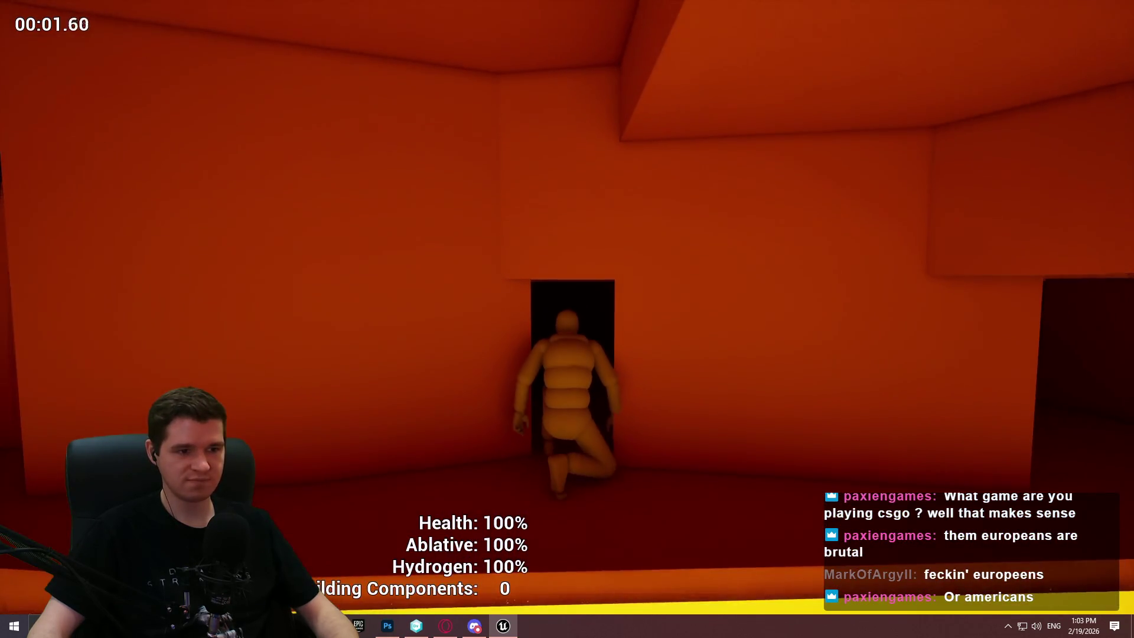
pyautogui.press('Escape')
pyautogui.moveTo(683, 476)
pyautogui.mouseDown()
pyautogui.moveTo(448, 324)
pyautogui.moveTo(395, 343)
pyautogui.mouseUp()
pyautogui.moveTo(393, 343)
pyautogui.mouseDown()
pyautogui.moveTo(375, 341)
pyautogui.moveTo(385, 342)
pyautogui.mouseUp()
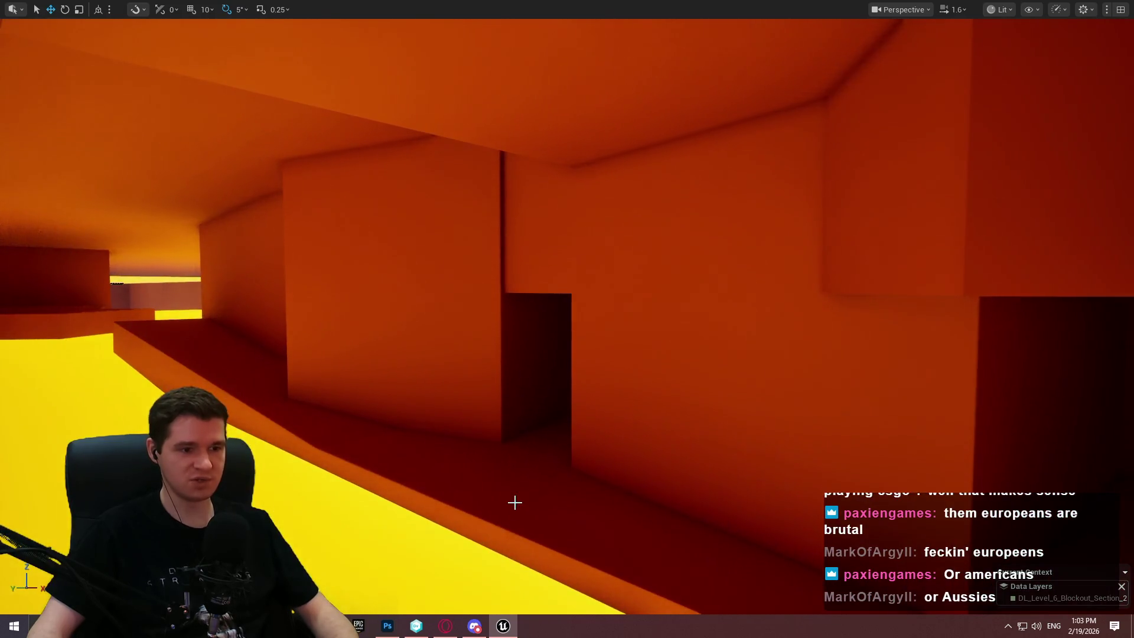
pyautogui.rightClick(517, 504)
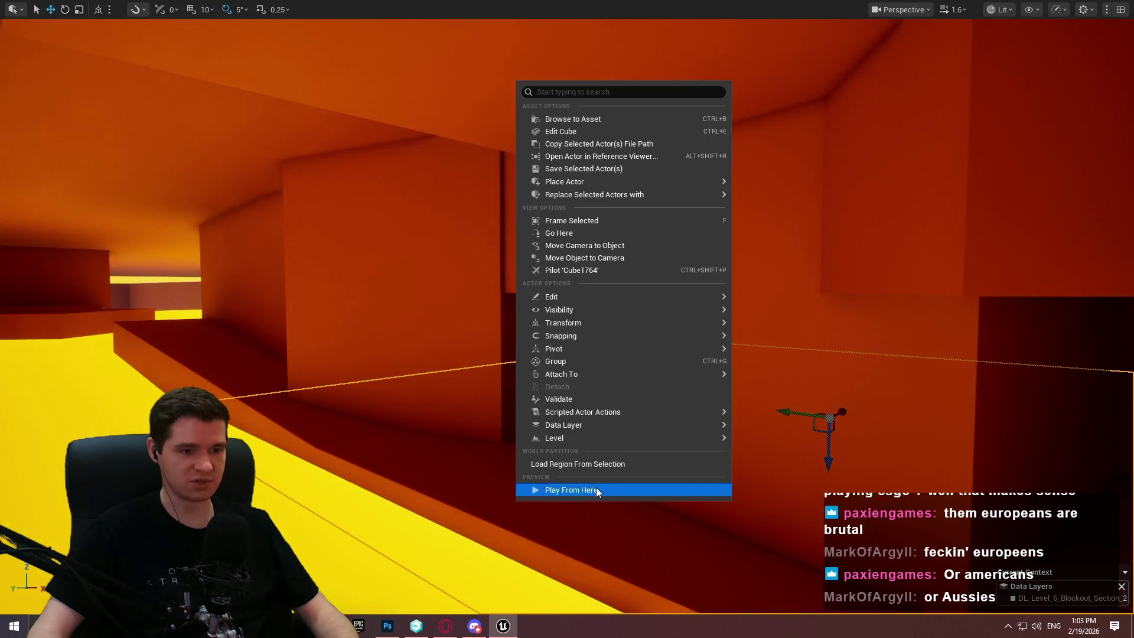
pyautogui.click(597, 492)
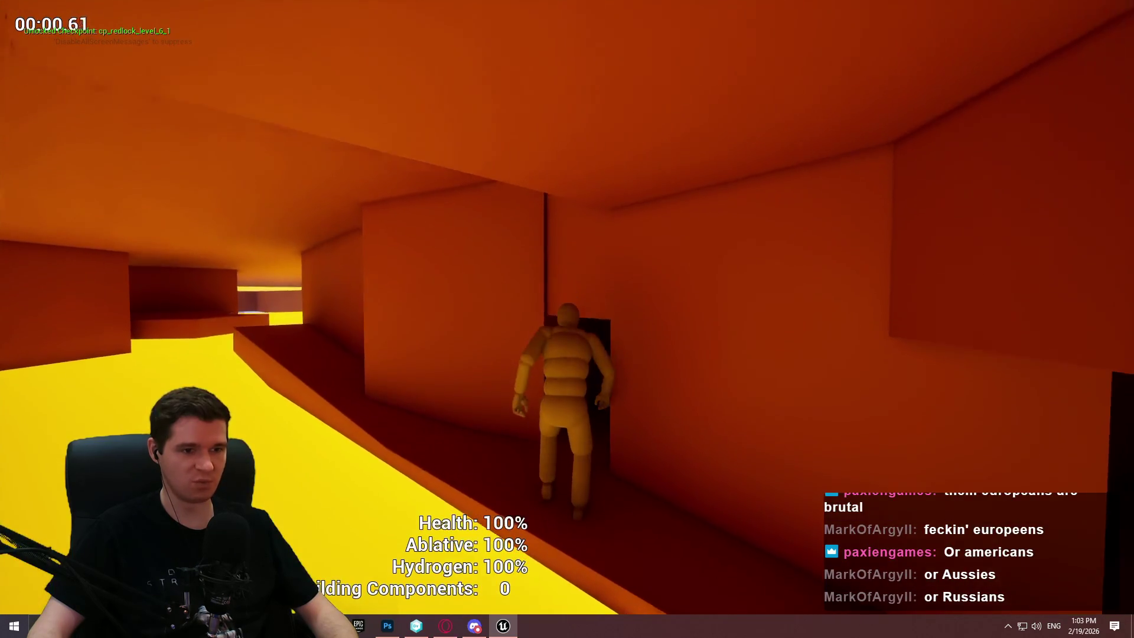
pyautogui.press('w')
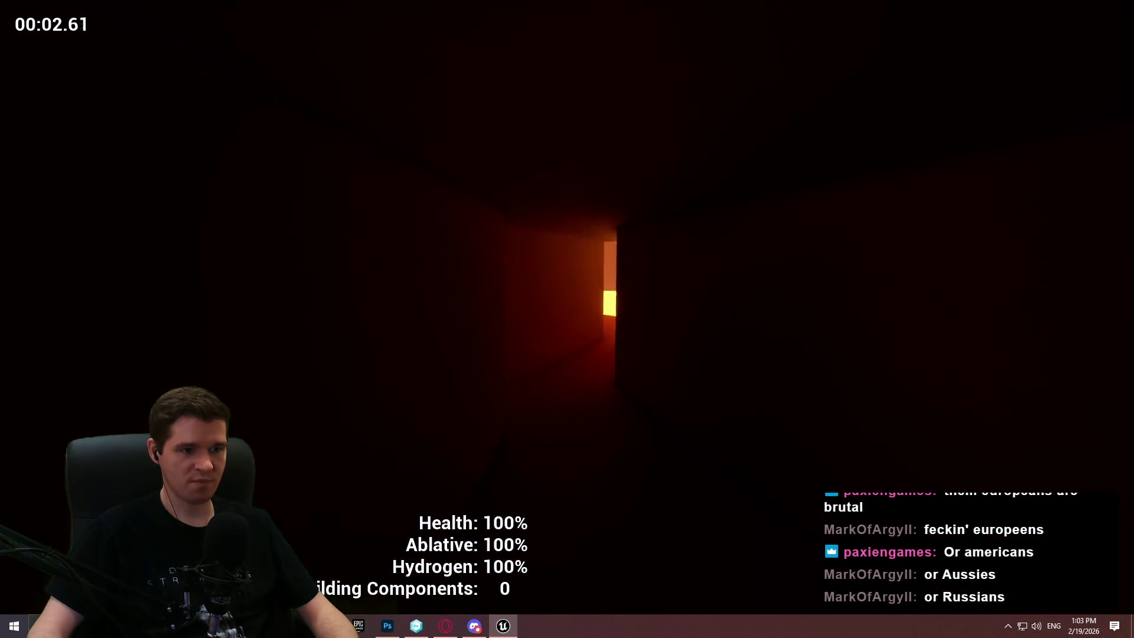
pyautogui.press('w')
pyautogui.press('w')
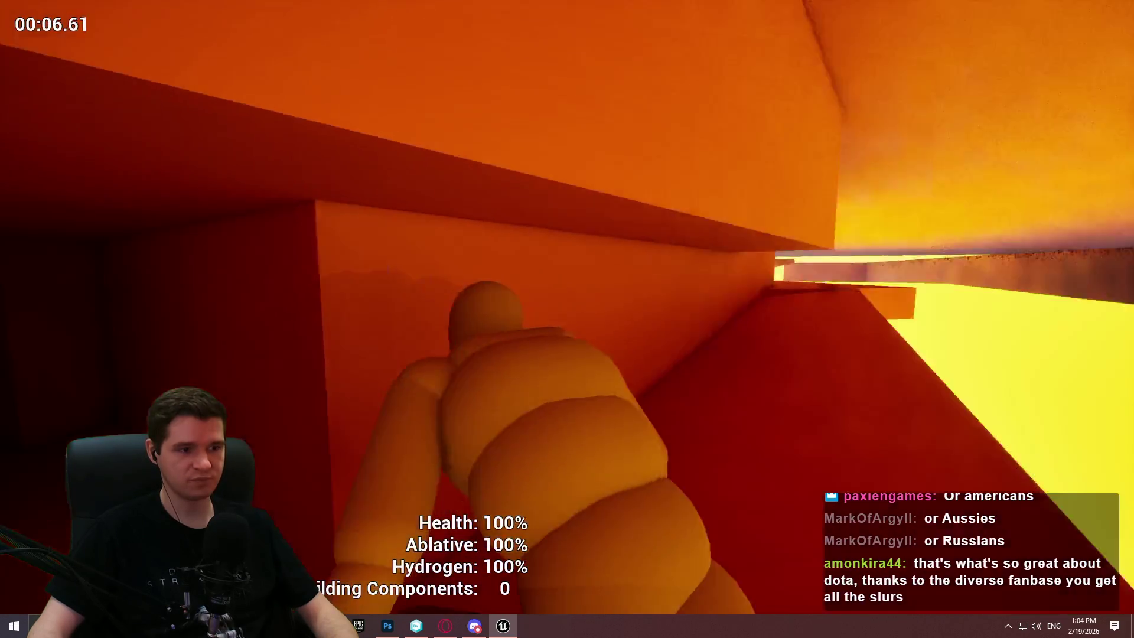
pyautogui.press('w')
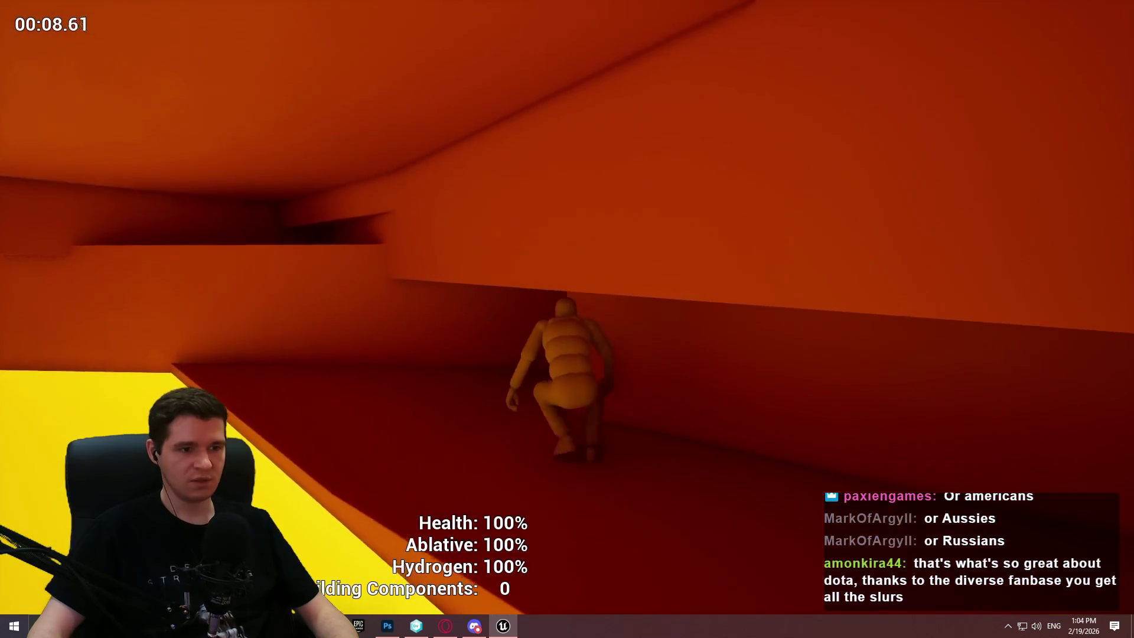
pyautogui.press('Escape')
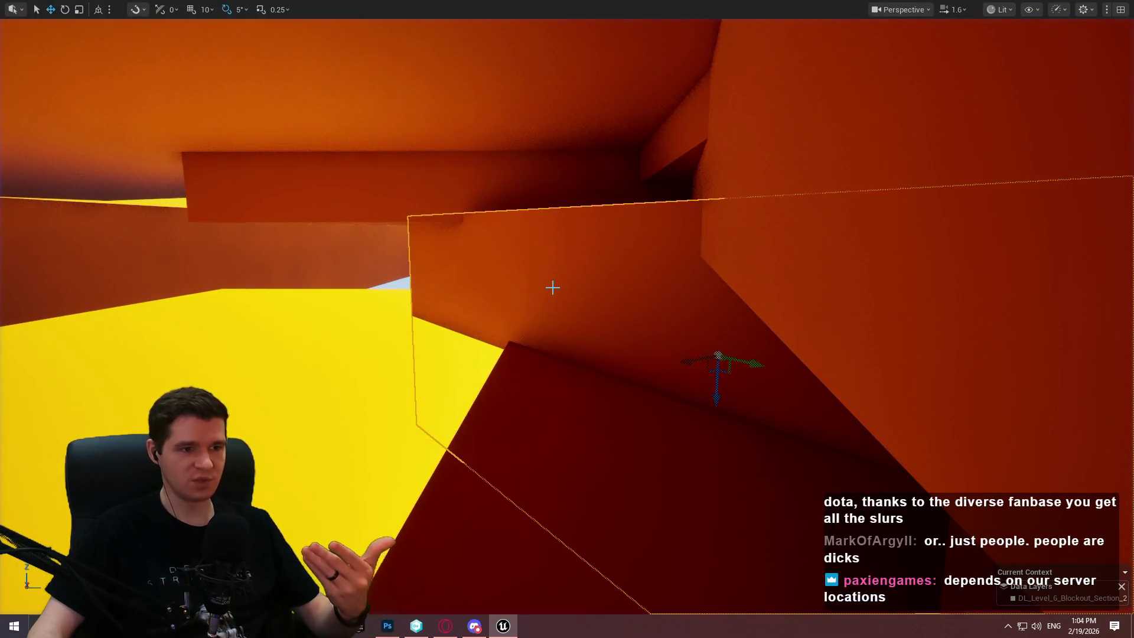
# Undo the wall block's last resize and raise the block upward.
pyautogui.moveTo(552, 287)
pyautogui.mouseDown()
pyautogui.moveTo(502, 331)
pyautogui.moveTo(630, 348)
pyautogui.mouseUp()
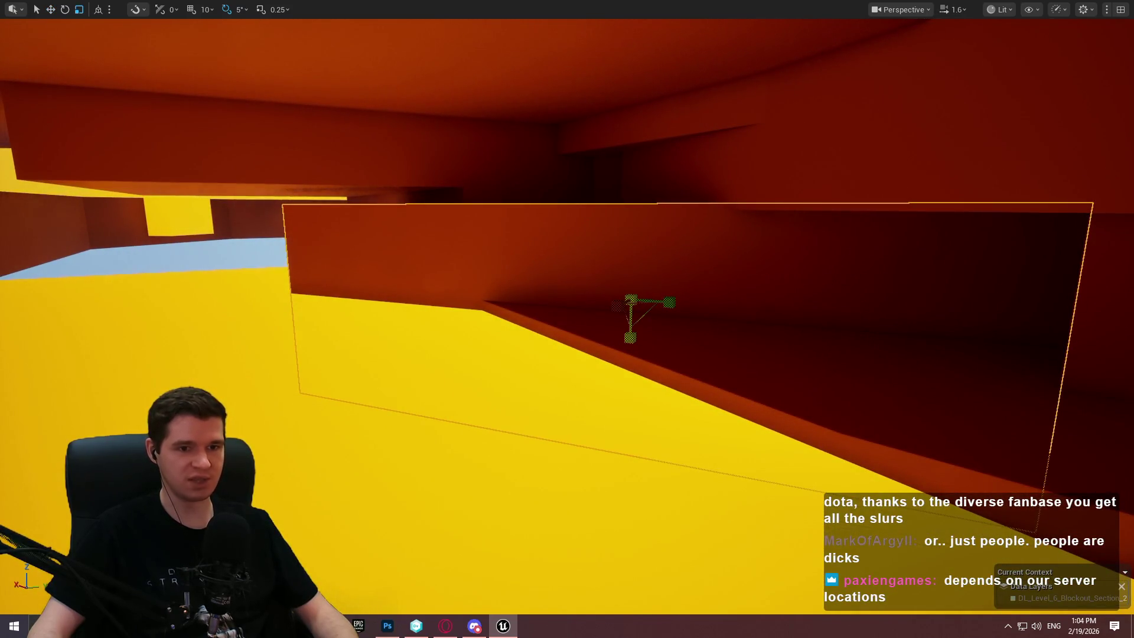
pyautogui.hotkey('ctrl', 'z')
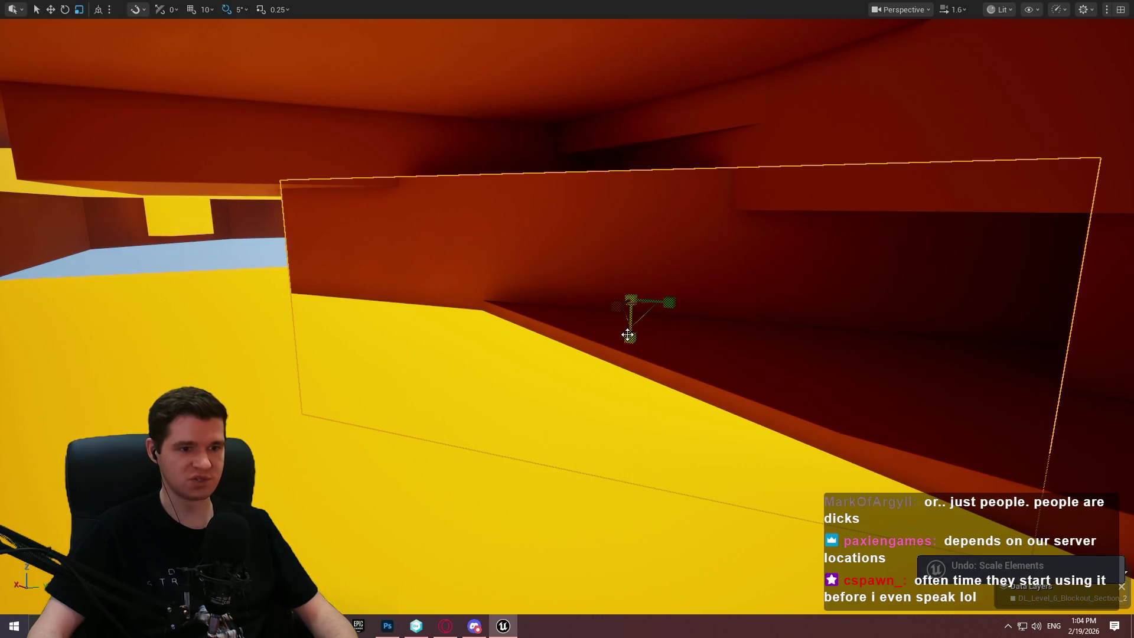
pyautogui.moveTo(627, 337); pyautogui.dragTo(635, 271)
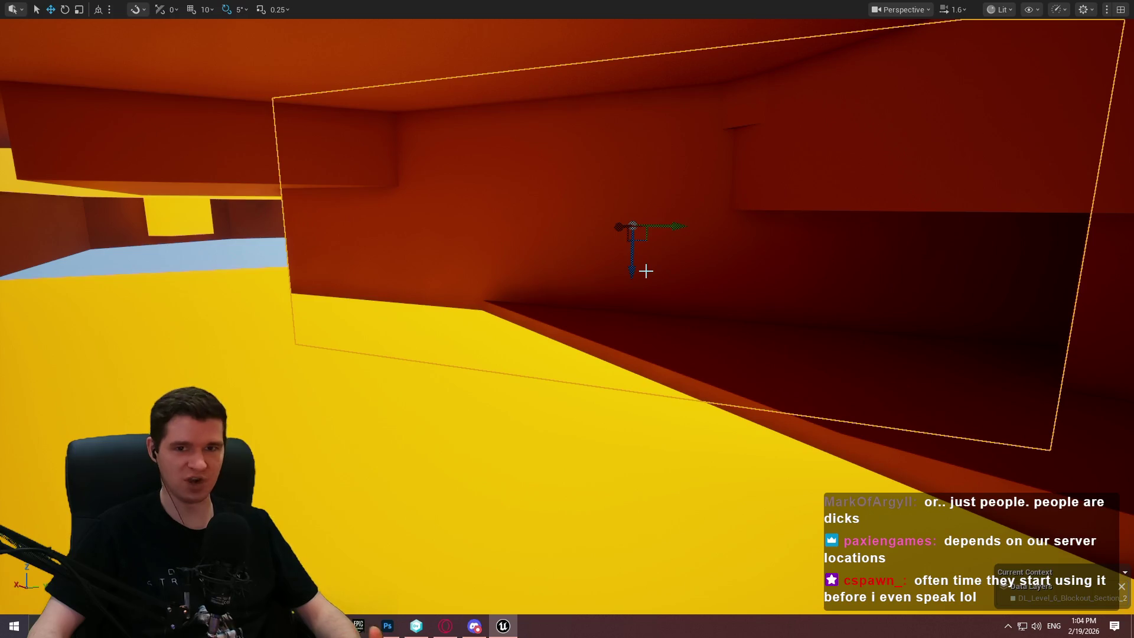
# Shrink the wall block and shift it into place beside the corridor.
pyautogui.moveTo(631, 226)
pyautogui.mouseDown()
pyautogui.moveTo(661, 278)
pyautogui.moveTo(640, 278)
pyautogui.moveTo(650, 247)
pyautogui.moveTo(448, 273)
pyautogui.moveTo(509, 322)
pyautogui.moveTo(420, 331)
pyautogui.moveTo(509, 325)
pyautogui.moveTo(410, 311)
pyautogui.mouseUp()
pyautogui.moveTo(477, 256)
pyautogui.mouseDown()
pyautogui.moveTo(467, 258)
pyautogui.moveTo(640, 271)
pyautogui.moveTo(595, 246)
pyautogui.moveTo(821, 236)
pyautogui.mouseUp()
pyautogui.moveTo(567, 319); pyautogui.dragTo(496, 319)
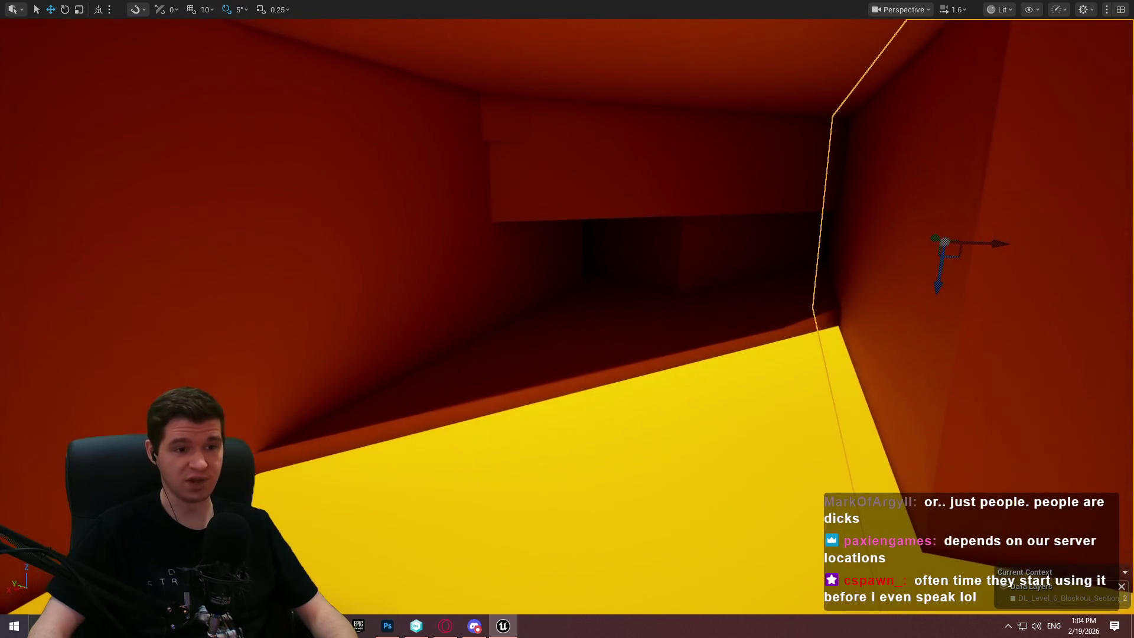
pyautogui.moveTo(981, 249); pyautogui.dragTo(838, 237)
pyautogui.moveTo(753, 216); pyautogui.dragTo(692, 223)
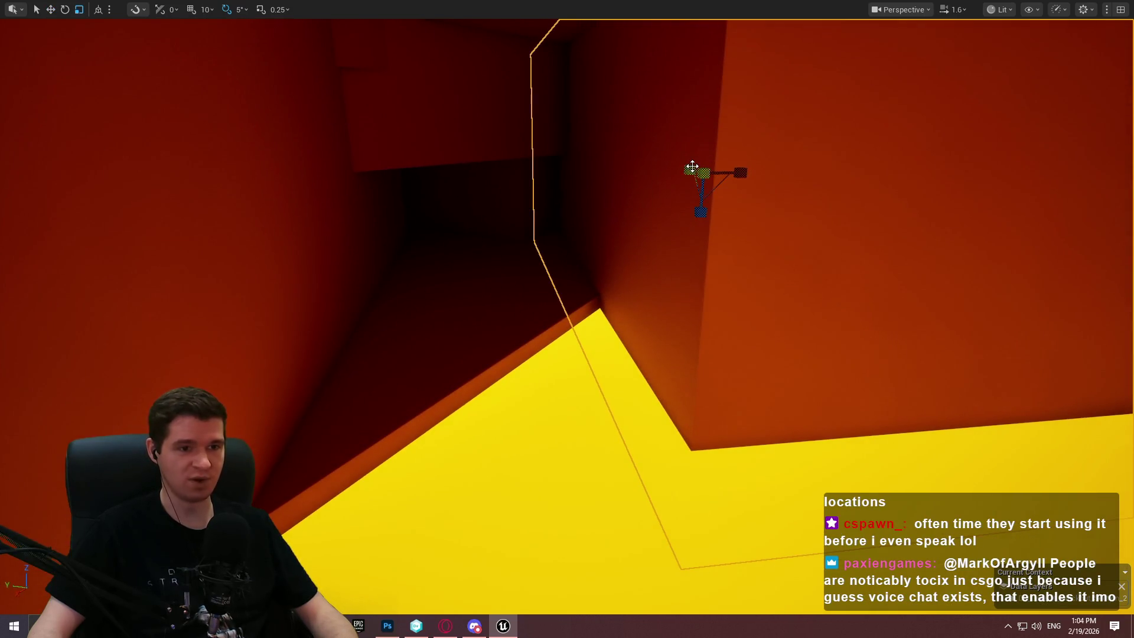
pyautogui.moveTo(686, 168)
pyautogui.mouseDown()
pyautogui.moveTo(666, 178)
pyautogui.moveTo(691, 168)
pyautogui.mouseUp()
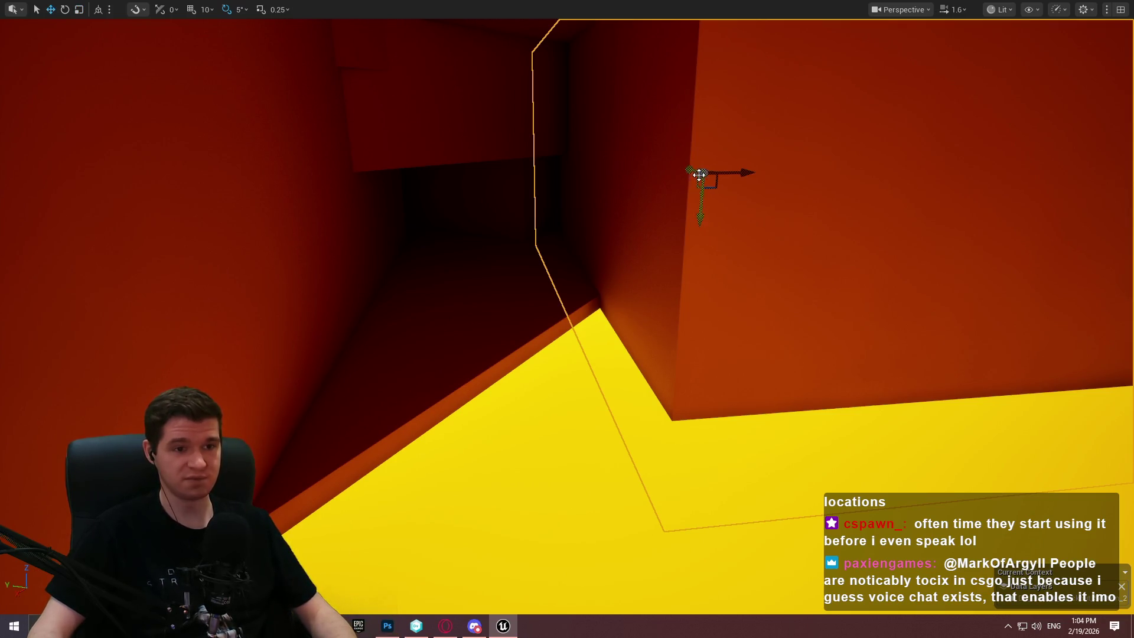
pyautogui.moveTo(689, 168); pyautogui.dragTo(673, 162)
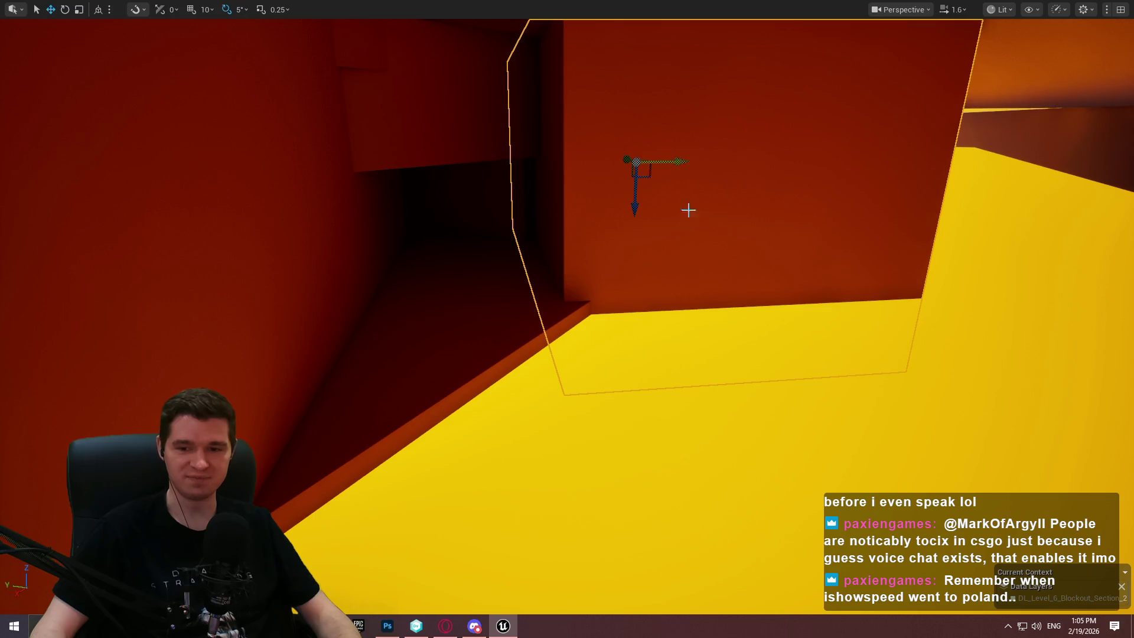
# Slide the block left, then along its length to close off the corridor entrance.
pyautogui.press('Down')
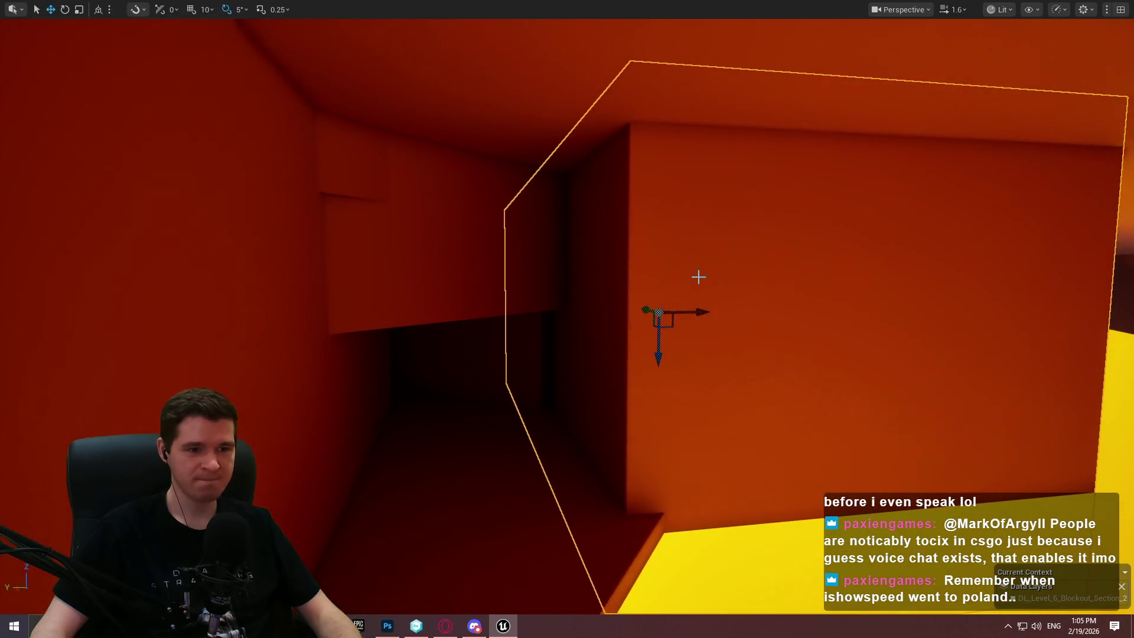
pyautogui.moveTo(700, 310); pyautogui.dragTo(689, 313)
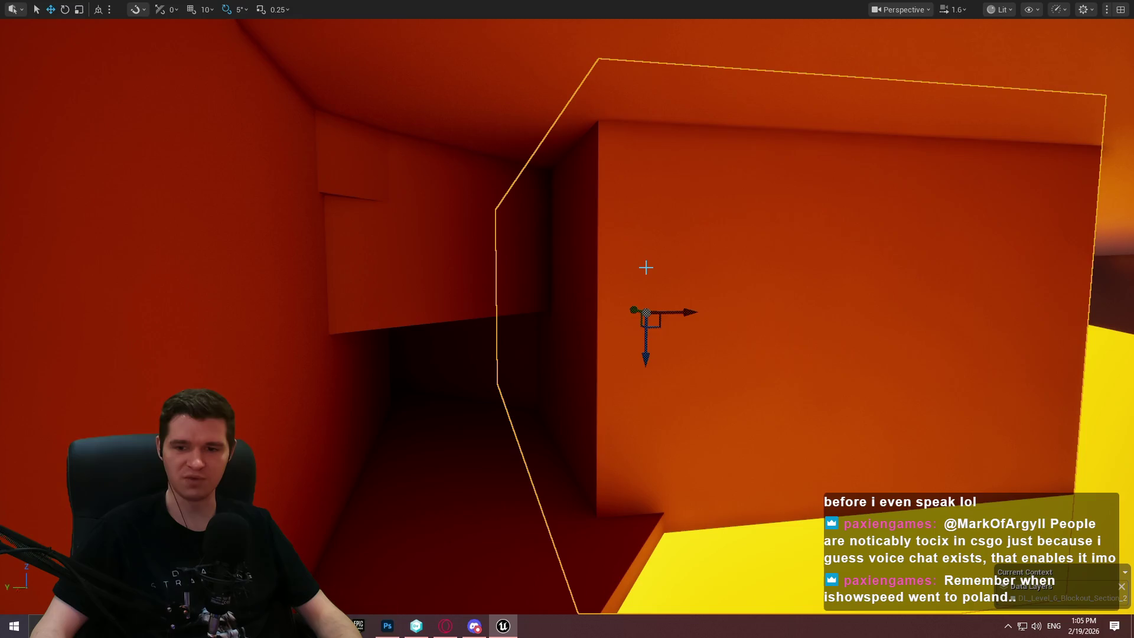
pyautogui.press('Up')
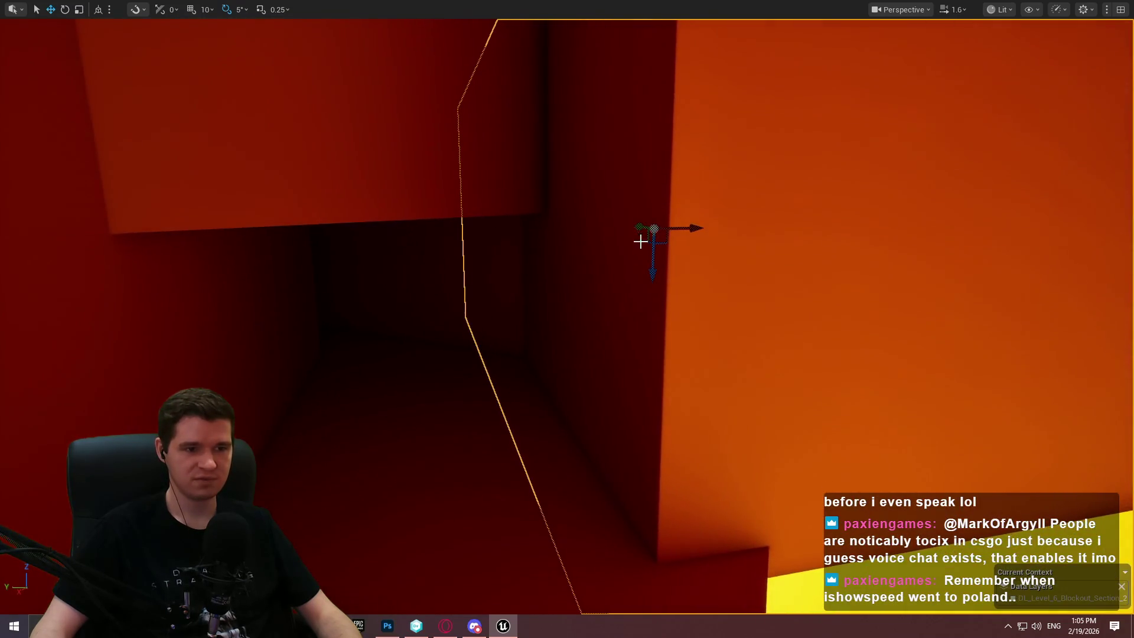
pyautogui.moveTo(641, 229)
pyautogui.mouseDown()
pyautogui.moveTo(650, 235)
pyautogui.moveTo(648, 206)
pyautogui.moveTo(631, 201)
pyautogui.moveTo(663, 223)
pyautogui.moveTo(893, 258)
pyautogui.mouseUp()
pyautogui.scroll(-3, 627, 204)
pyautogui.press('Escape')
# Select and frame the right wall of the yellow-floored room, ready for scaling.
pyautogui.click(995, 264)
pyautogui.press('f')
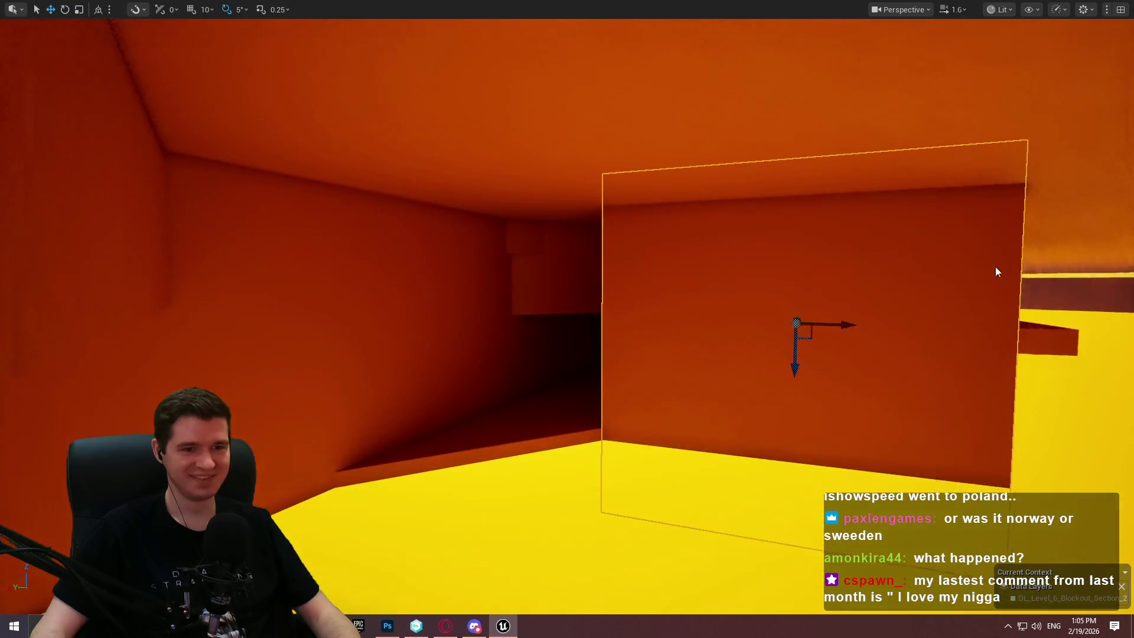
pyautogui.rightClick(996, 271)
pyautogui.press('Escape')
pyautogui.moveTo(996, 272); pyautogui.dragTo(996, 272)
pyautogui.moveTo(825, 222); pyautogui.dragTo(825, 222)
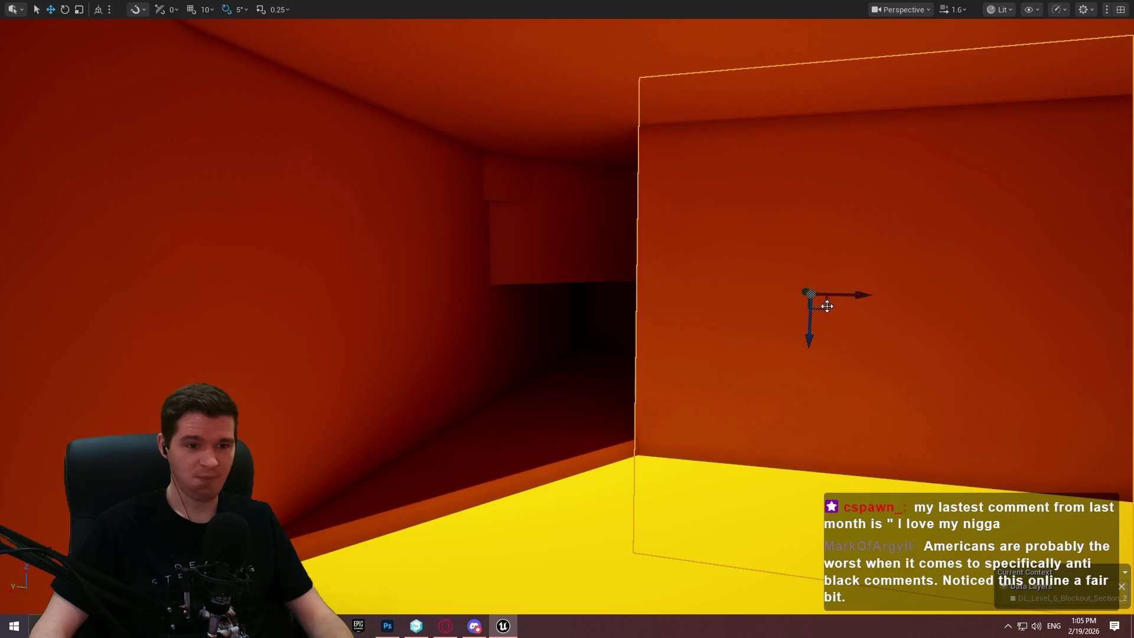
pyautogui.scroll(-5, 732, 279)
pyautogui.press('r')
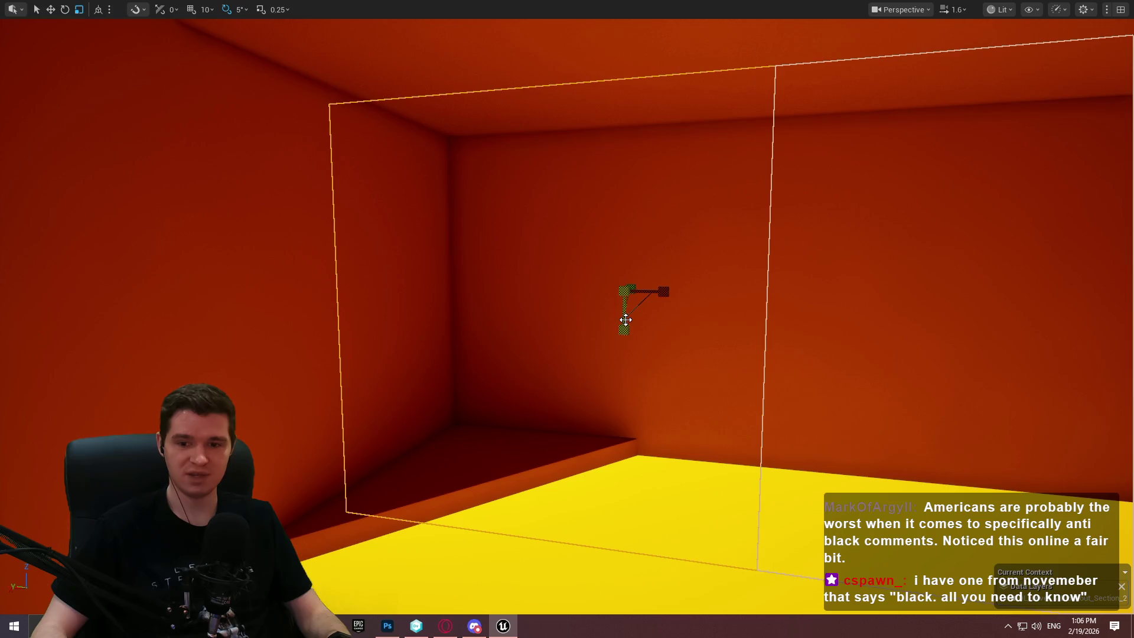
# Undo the earlier block edits and select the block above the dark opening.
pyautogui.moveTo(746, 242)
pyautogui.mouseDown()
pyautogui.moveTo(639, 245)
pyautogui.moveTo(593, 278)
pyautogui.mouseUp()
pyautogui.click(481, 200)
pyautogui.hotkey('ctrl', 'z')
pyautogui.press('w')
pyautogui.hotkey('ctrl', 'z')
pyautogui.hotkey('ctrl', 'z')
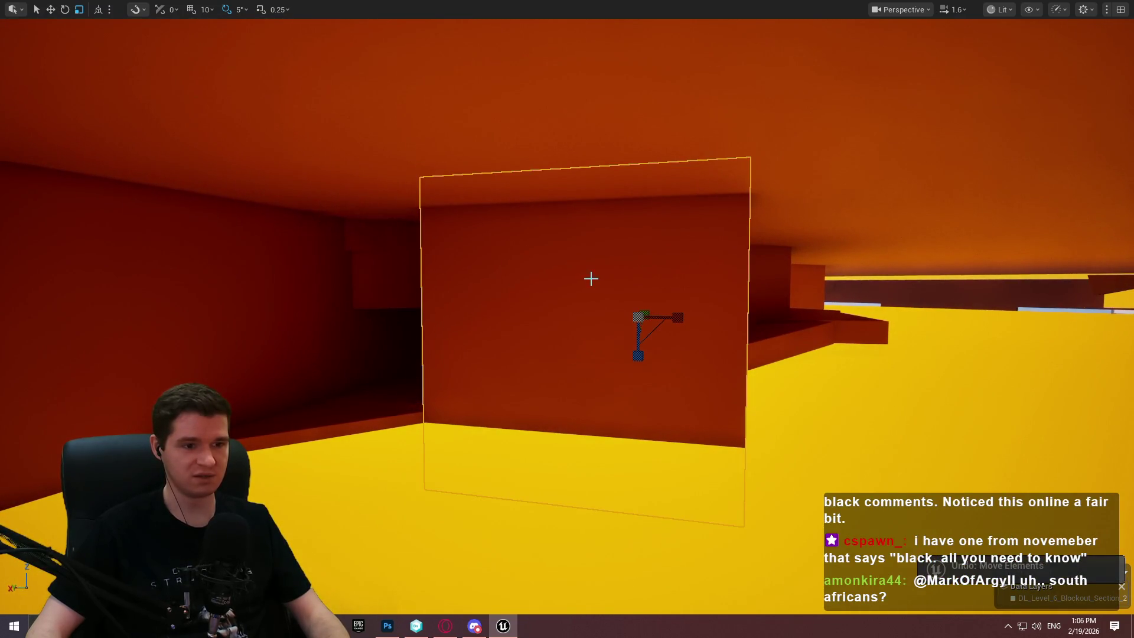
pyautogui.scroll(3, 881, 367)
pyautogui.click(913, 363)
pyautogui.moveTo(590, 285)
pyautogui.mouseDown()
pyautogui.moveTo(625, 285)
pyautogui.moveTo(578, 295)
pyautogui.mouseUp()
pyautogui.scroll(5, 575, 334)
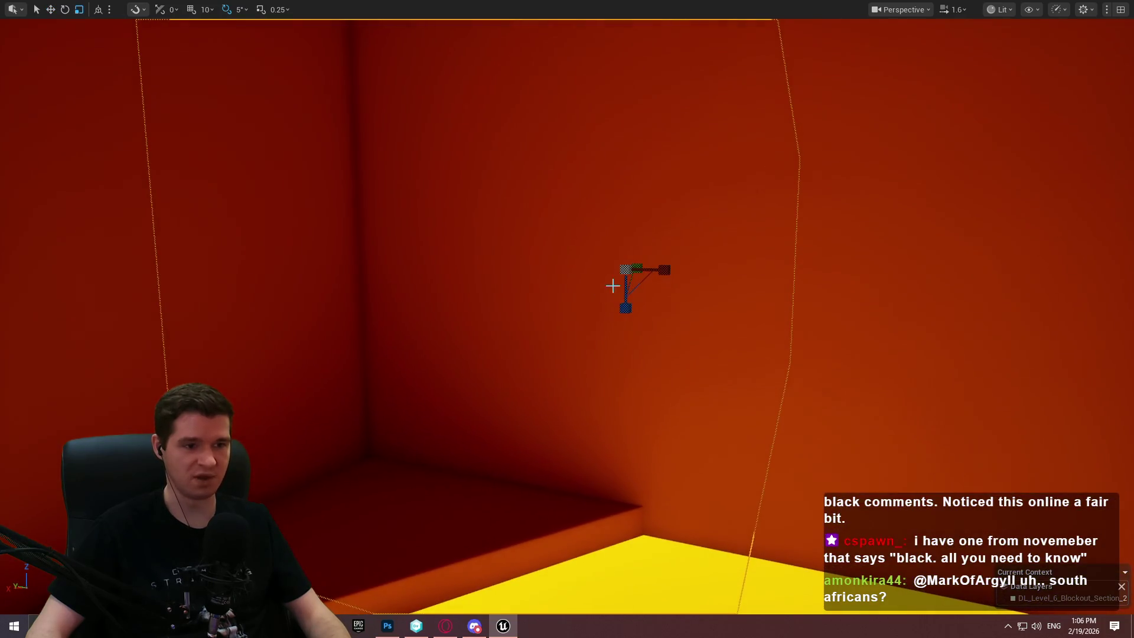
pyautogui.hotkey('ctrl', 'z')
# Resize the block to span the opening and tilt it a few degrees.
pyautogui.moveTo(633, 315)
pyautogui.mouseDown()
pyautogui.moveTo(623, 218)
pyautogui.moveTo(607, 235)
pyautogui.mouseUp()
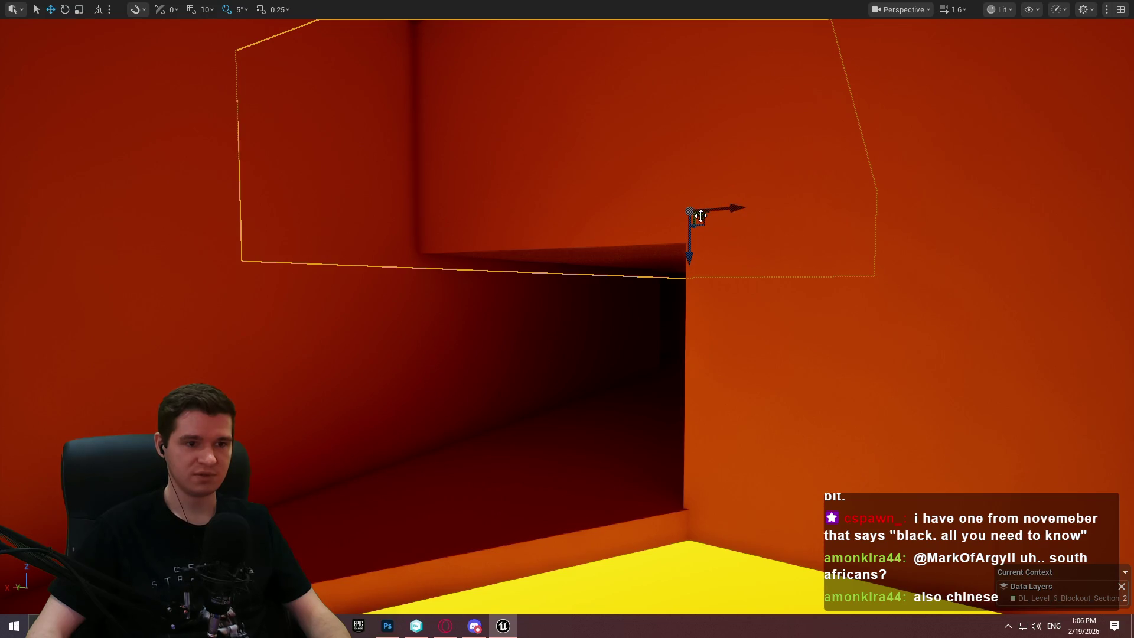
pyautogui.moveTo(700, 216); pyautogui.dragTo(647, 204)
pyautogui.press('e')
pyautogui.moveTo(753, 173)
pyautogui.mouseDown()
pyautogui.moveTo(735, 163)
pyautogui.moveTo(826, 166)
pyautogui.mouseUp()
pyautogui.press('w')
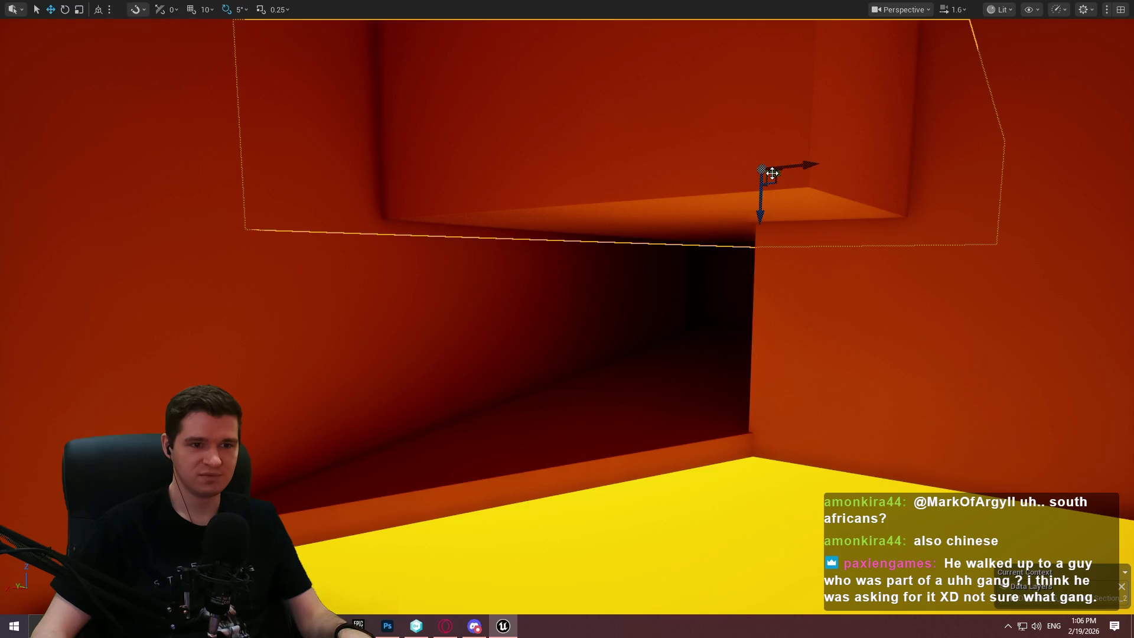
pyautogui.scroll(5, 740, 168)
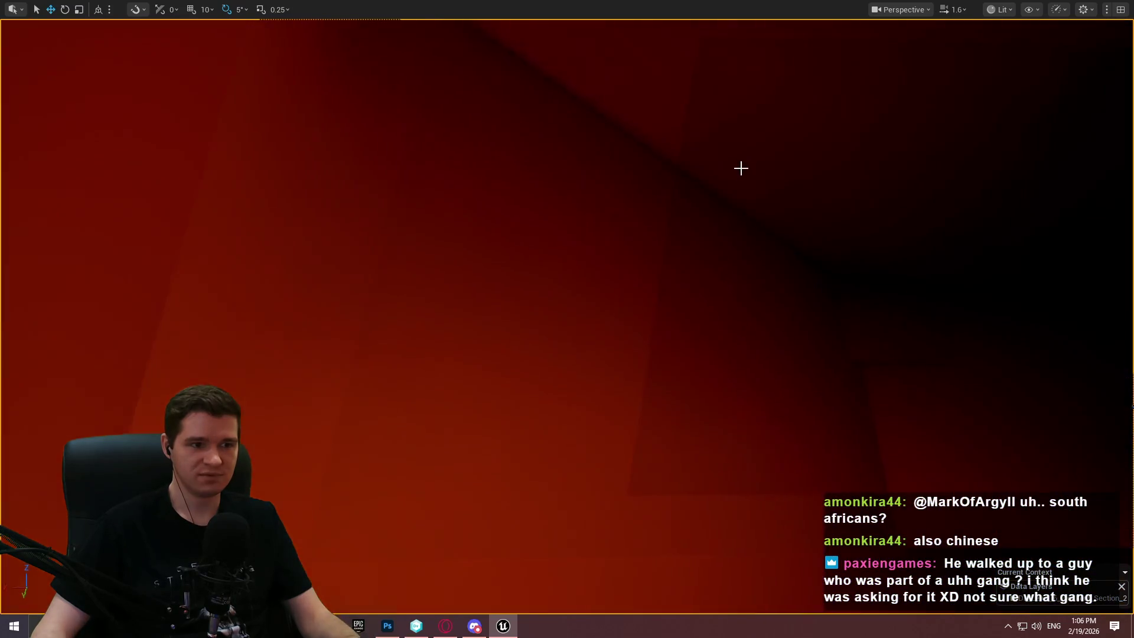
pyautogui.scroll(5, 741, 168)
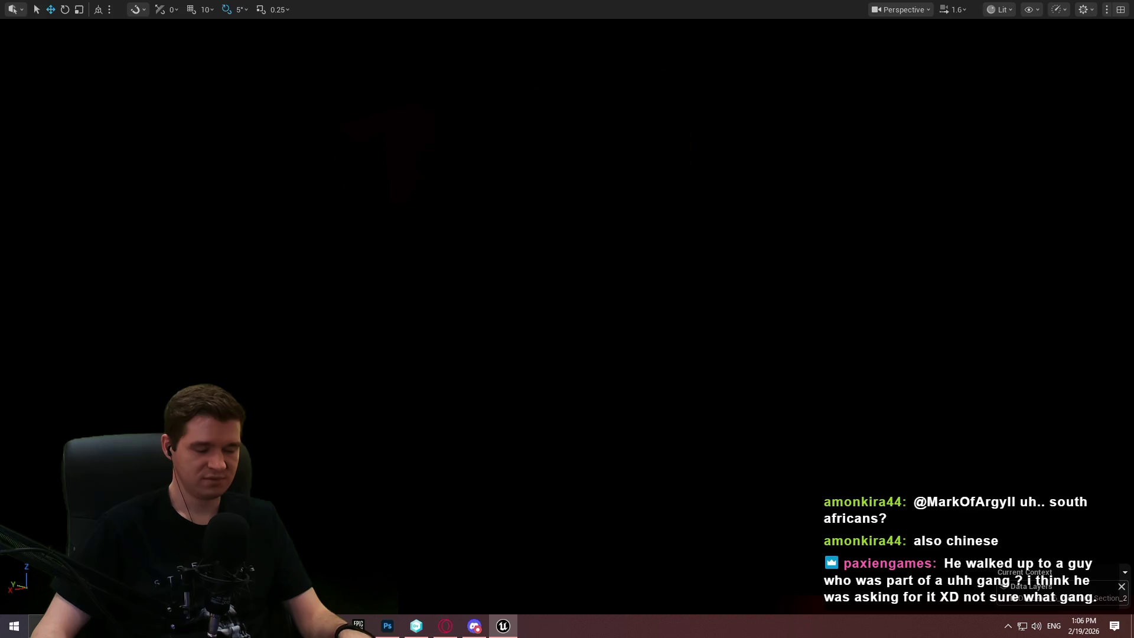
pyautogui.scroll(5, 567, 319)
pyautogui.press('w')
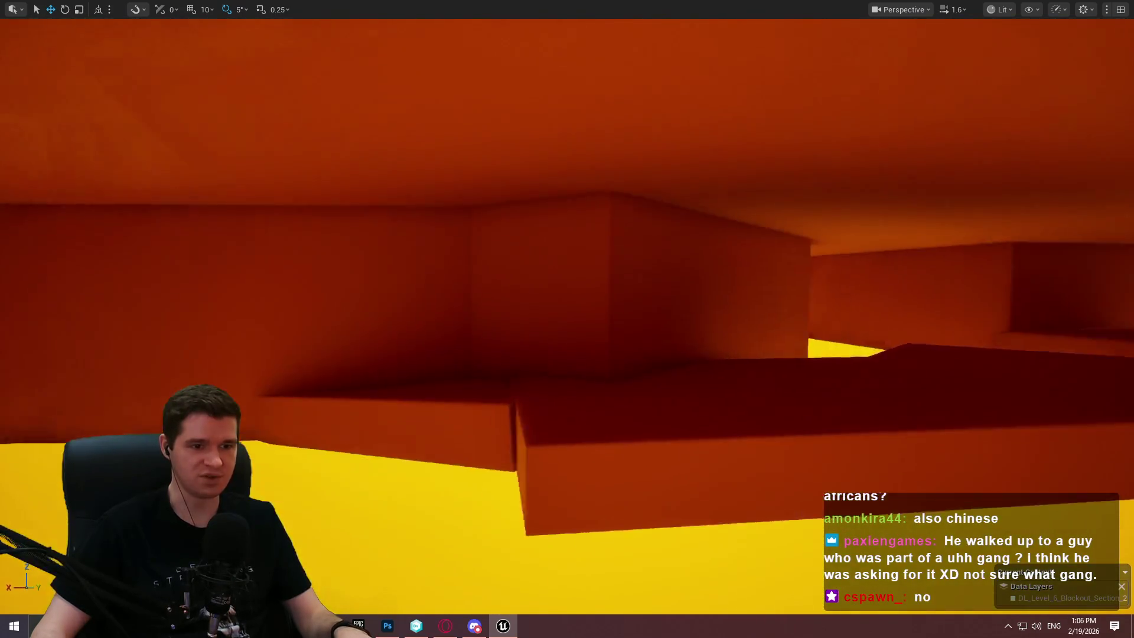
pyautogui.press('w')
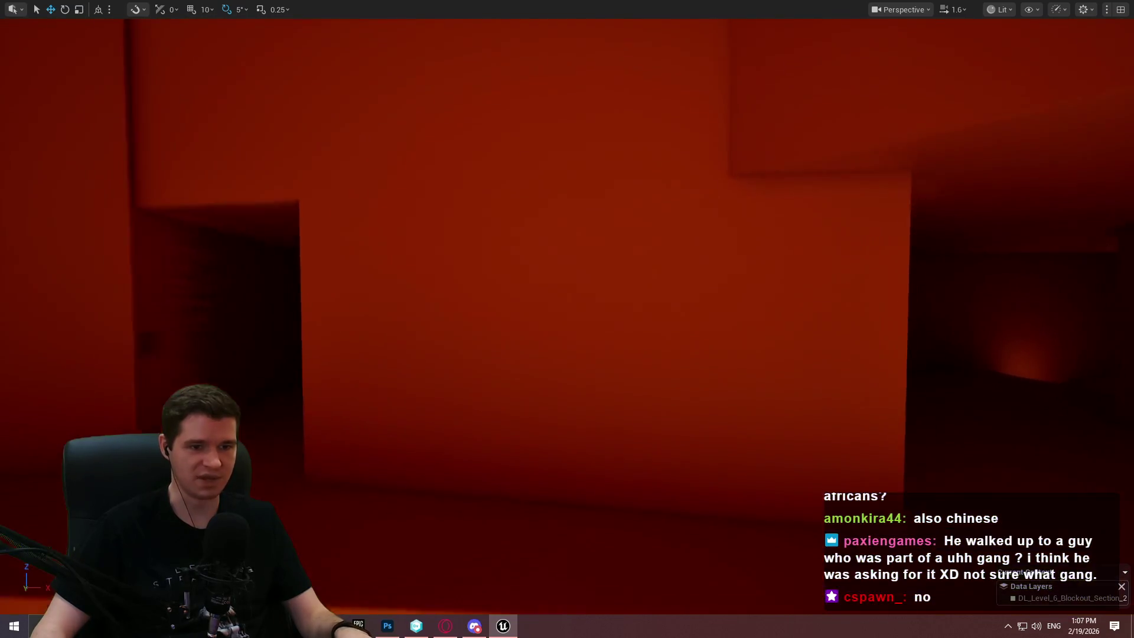
pyautogui.press('w')
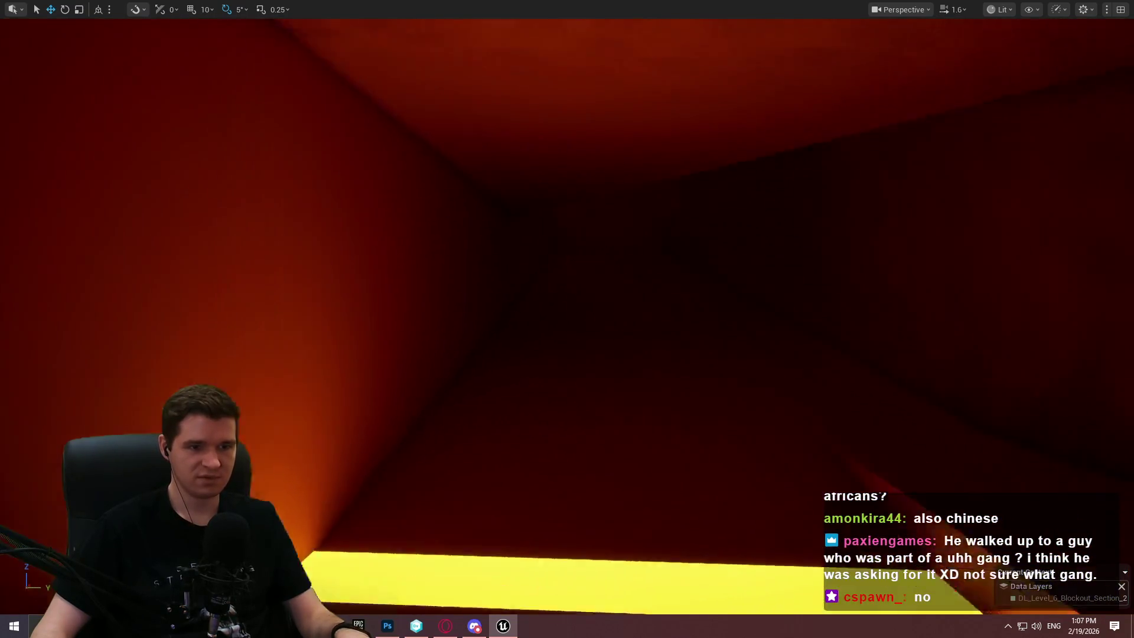
pyautogui.press('w')
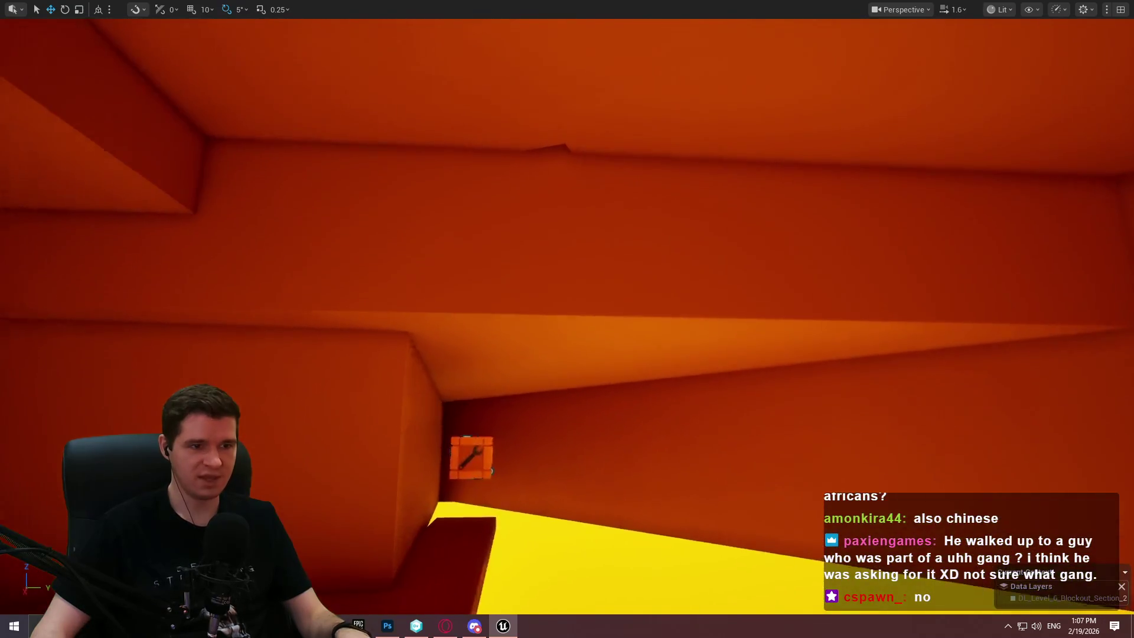
pyautogui.press('w')
pyautogui.press('w')
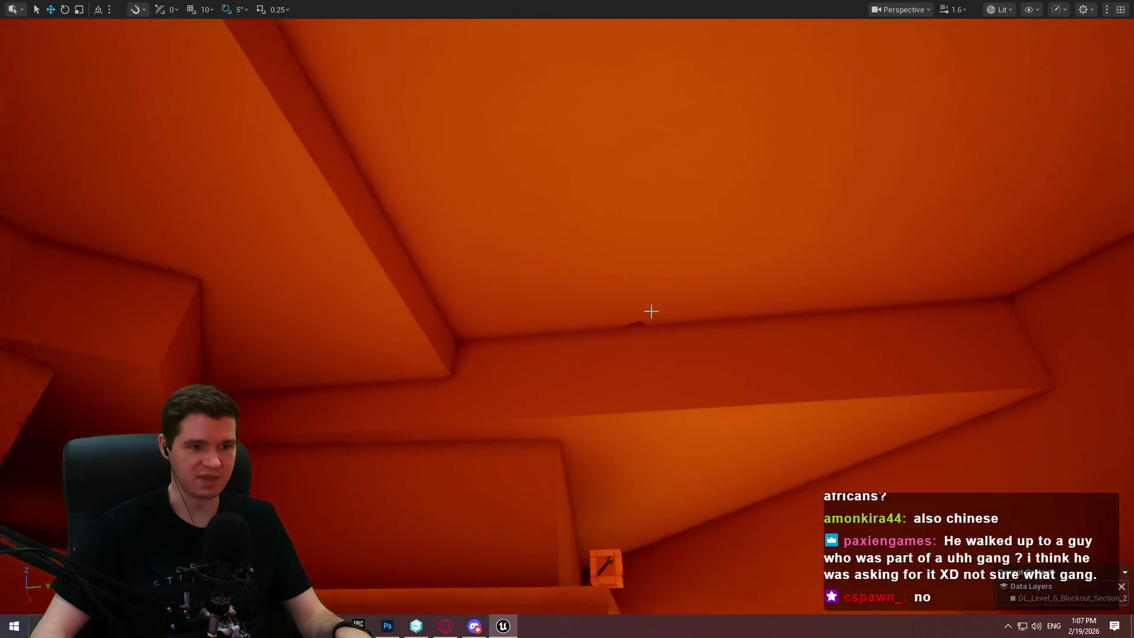
pyautogui.moveTo(676, 368); pyautogui.dragTo(628, 455)
pyautogui.press('w')
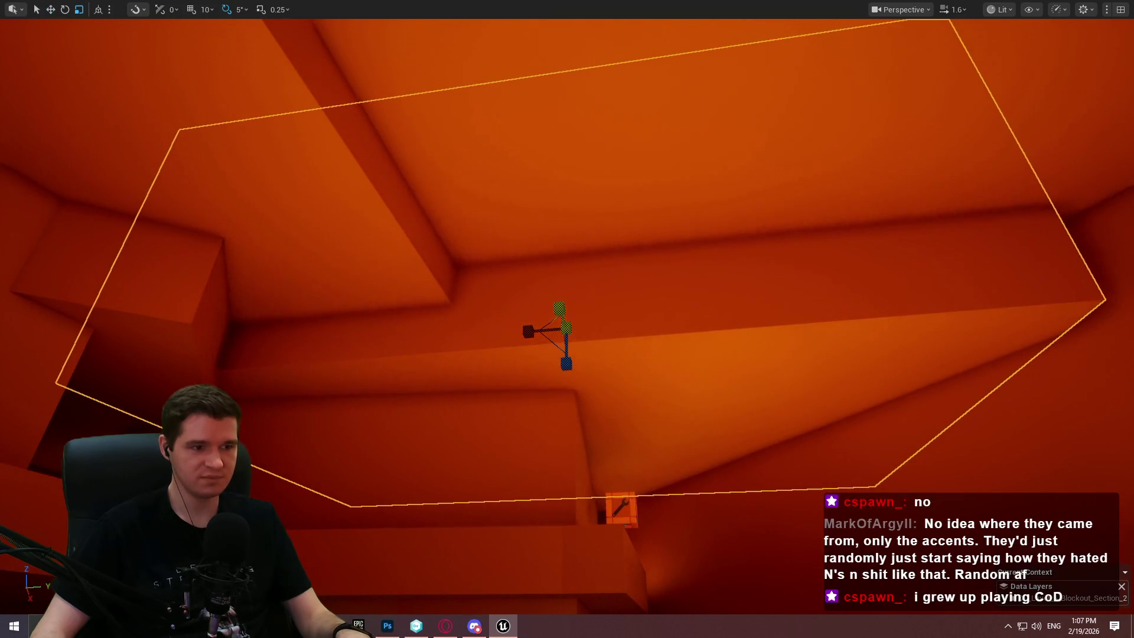
# Narrow the ceiling block sideways, then fly down toward the yellow floor and leave full-screen.
pyautogui.moveTo(528, 329); pyautogui.dragTo(549, 329)
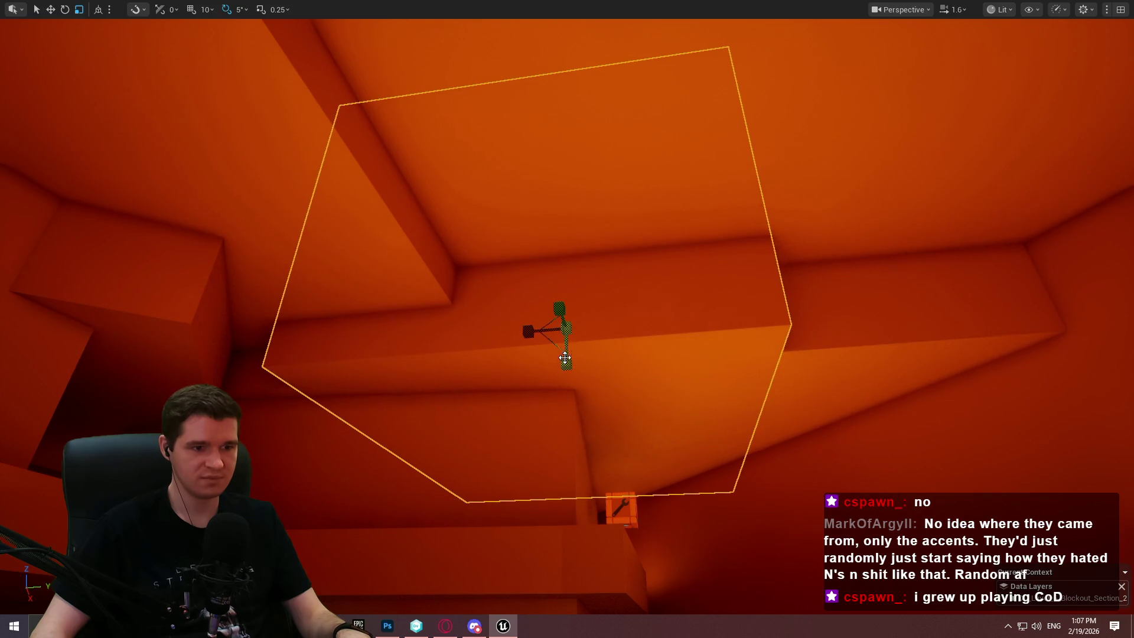
pyautogui.press('w')
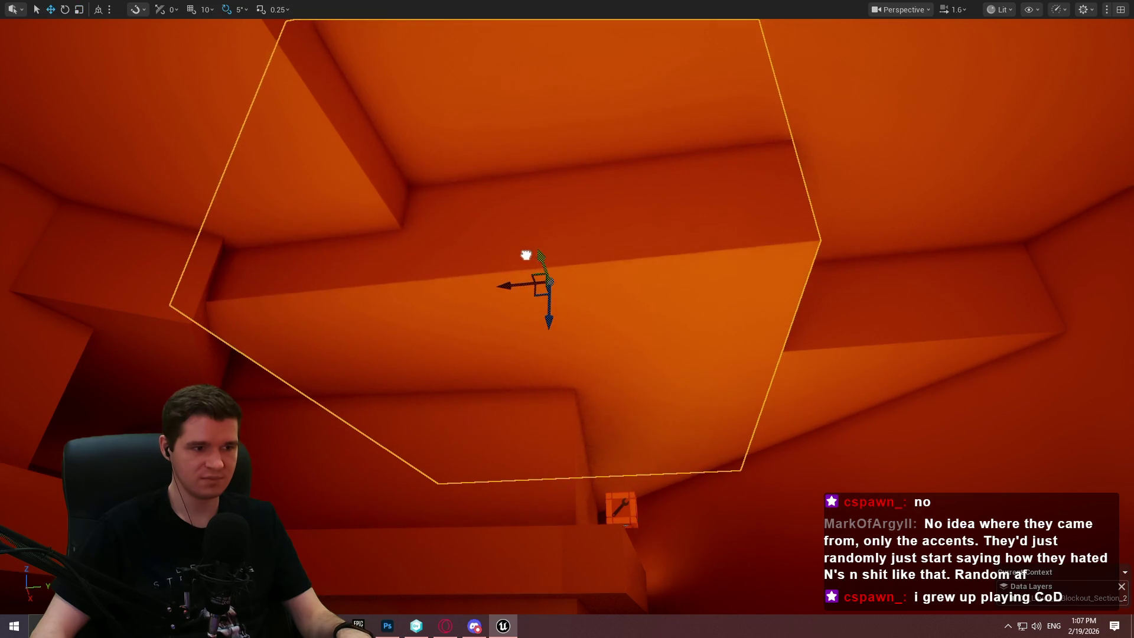
pyautogui.press('Escape')
pyautogui.moveTo(511, 256); pyautogui.dragTo(511, 255)
pyautogui.moveTo(437, 192); pyautogui.dragTo(437, 191)
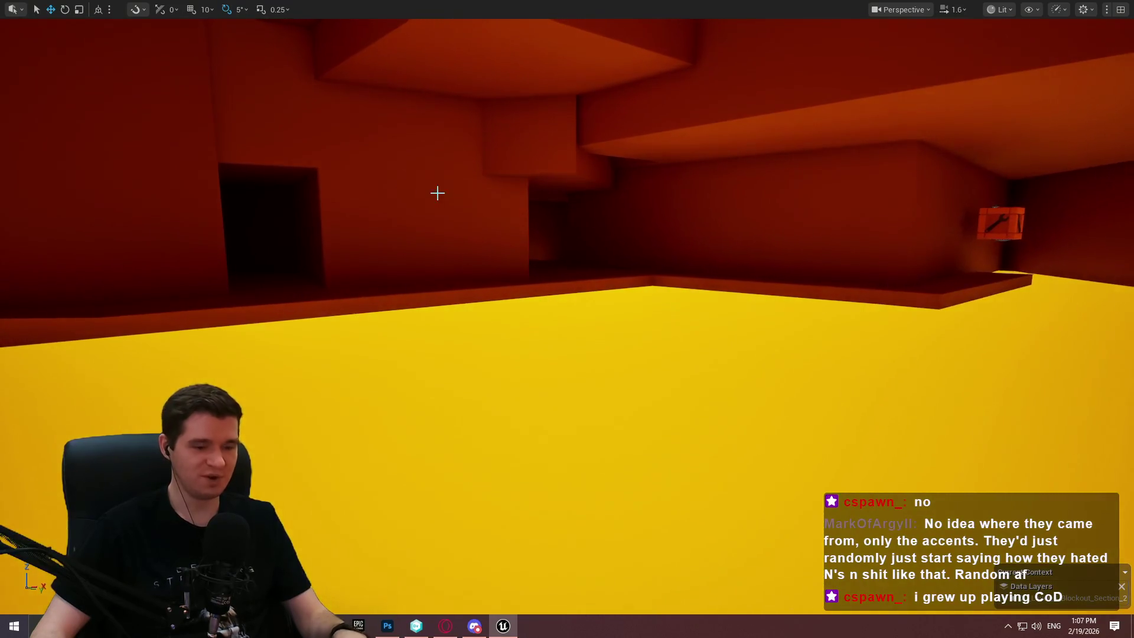
pyautogui.scroll(3, 437, 193)
pyautogui.press('F11')
# Save all changes via File > Save All and check out Cube144 and Cube191.
pyautogui.click(46, 6)
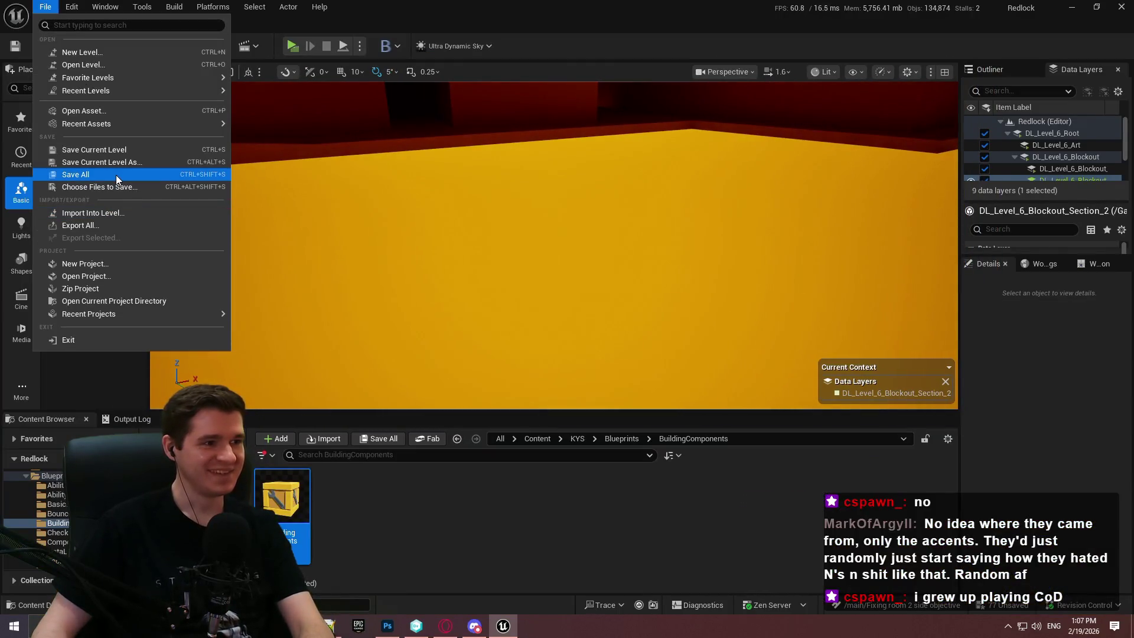
pyautogui.click(116, 174)
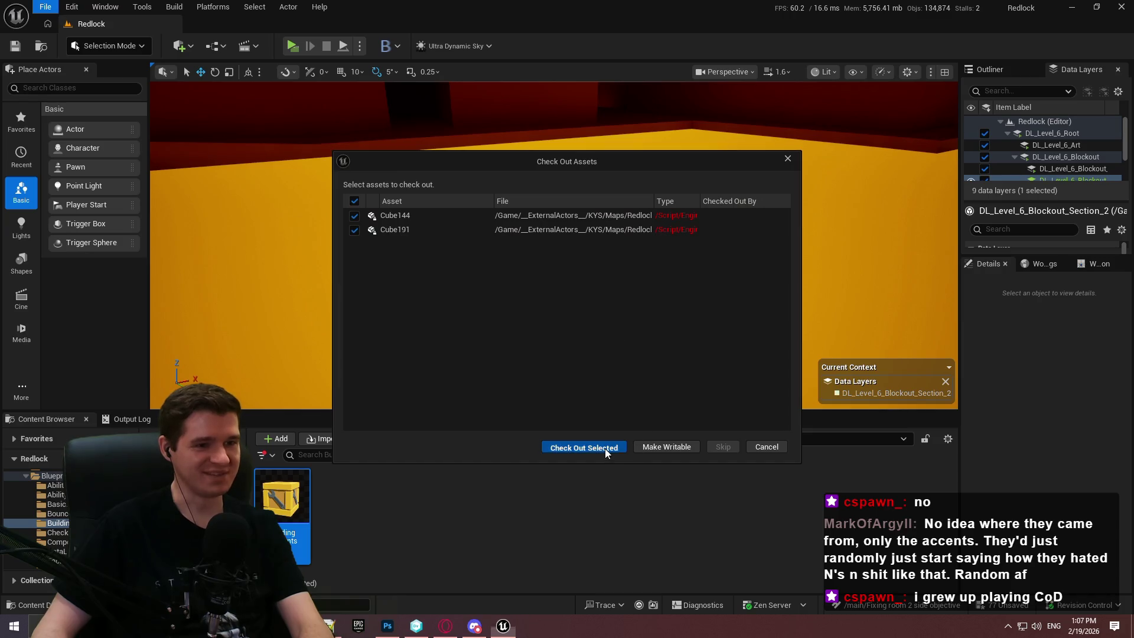
pyautogui.click(605, 448)
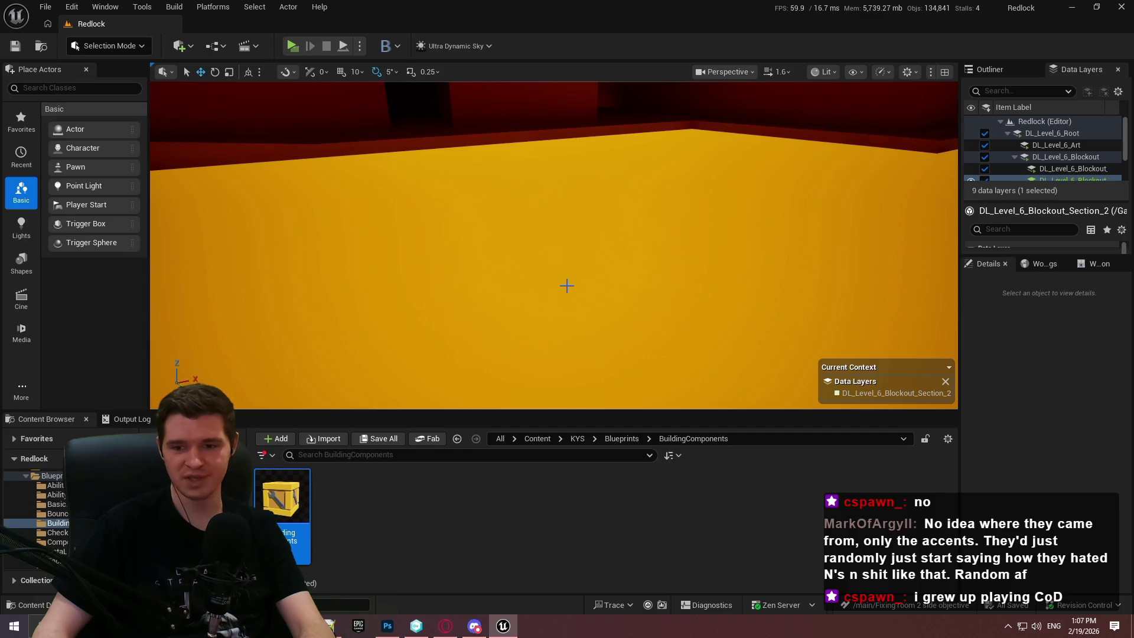
# Return to the immersive viewport at camera speed 0.61 and select the large ceiling block.
pyautogui.moveTo(586, 242); pyautogui.dragTo(555, 207)
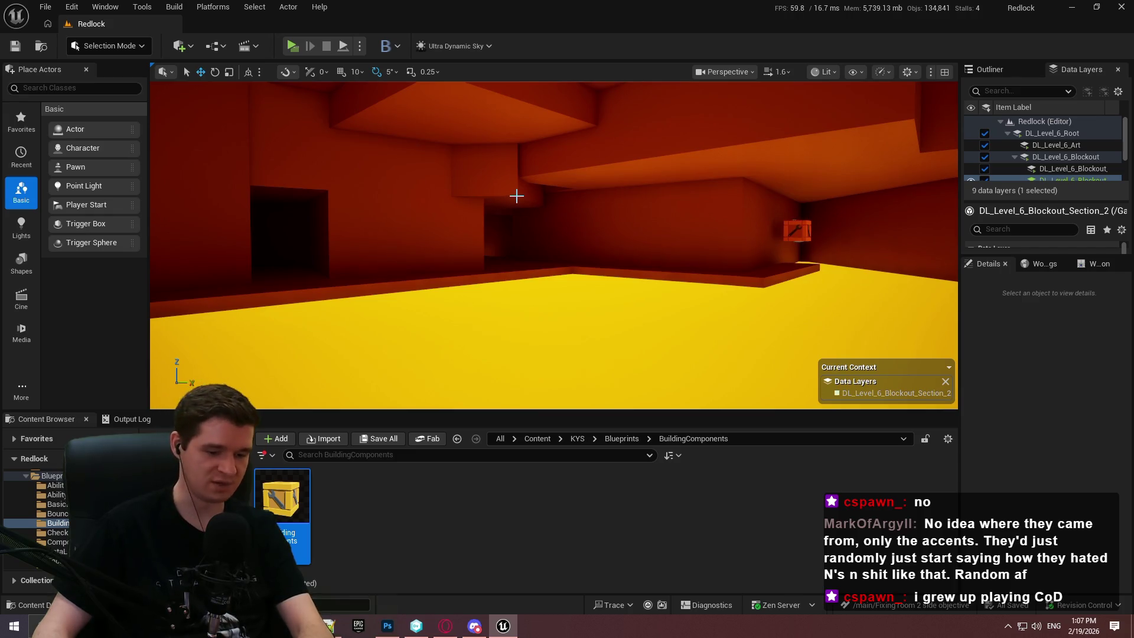
pyautogui.moveTo(516, 196)
pyautogui.mouseDown()
pyautogui.moveTo(539, 195)
pyautogui.moveTo(549, 248)
pyautogui.moveTo(531, 213)
pyautogui.moveTo(560, 201)
pyautogui.moveTo(543, 188)
pyautogui.moveTo(552, 142)
pyautogui.moveTo(608, 220)
pyautogui.mouseUp()
pyautogui.press('F11')
pyautogui.scroll(-3, 549, 248)
pyautogui.click(701, 241)
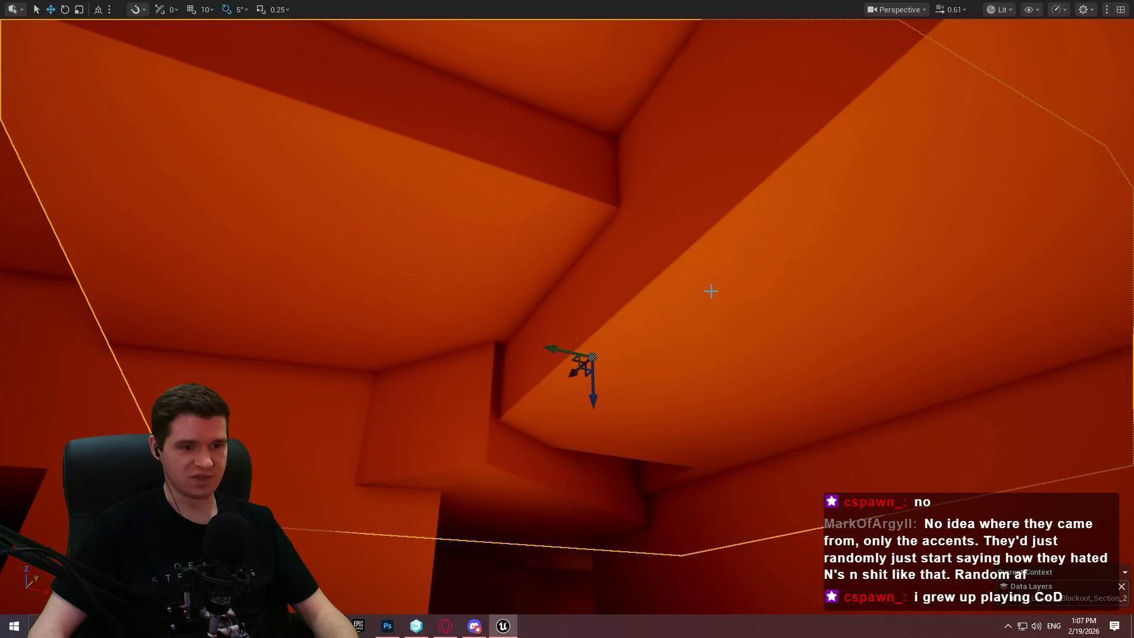
# Slide the neighbouring ceiling block left, then select the large orange wall block.
pyautogui.click(710, 290)
pyautogui.moveTo(1006, 116)
pyautogui.mouseDown()
pyautogui.moveTo(994, 110)
pyautogui.moveTo(974, 183)
pyautogui.moveTo(933, 198)
pyautogui.moveTo(956, 192)
pyautogui.moveTo(921, 188)
pyautogui.mouseUp()
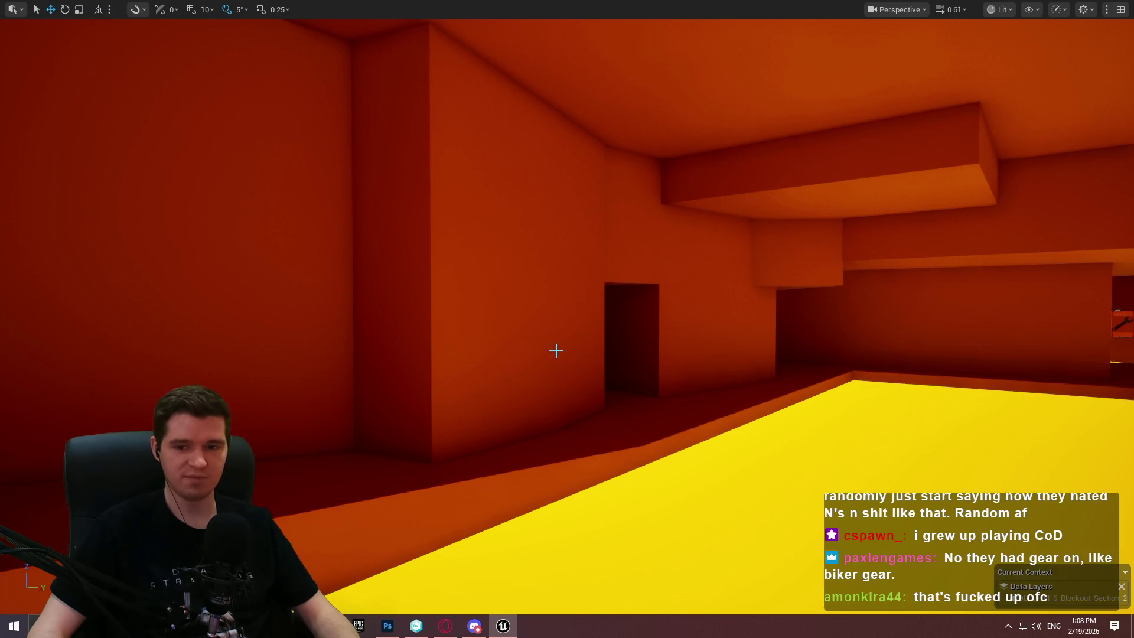
pyautogui.moveTo(549, 381)
pyautogui.mouseDown()
pyautogui.moveTo(590, 395)
pyautogui.moveTo(549, 396)
pyautogui.moveTo(567, 395)
pyautogui.mouseUp()
pyautogui.click(787, 366)
pyautogui.moveTo(787, 367)
pyautogui.mouseDown()
pyautogui.moveTo(496, 342)
pyautogui.moveTo(519, 343)
pyautogui.moveTo(507, 345)
pyautogui.moveTo(520, 343)
pyautogui.moveTo(473, 258)
pyautogui.moveTo(541, 255)
pyautogui.mouseUp()
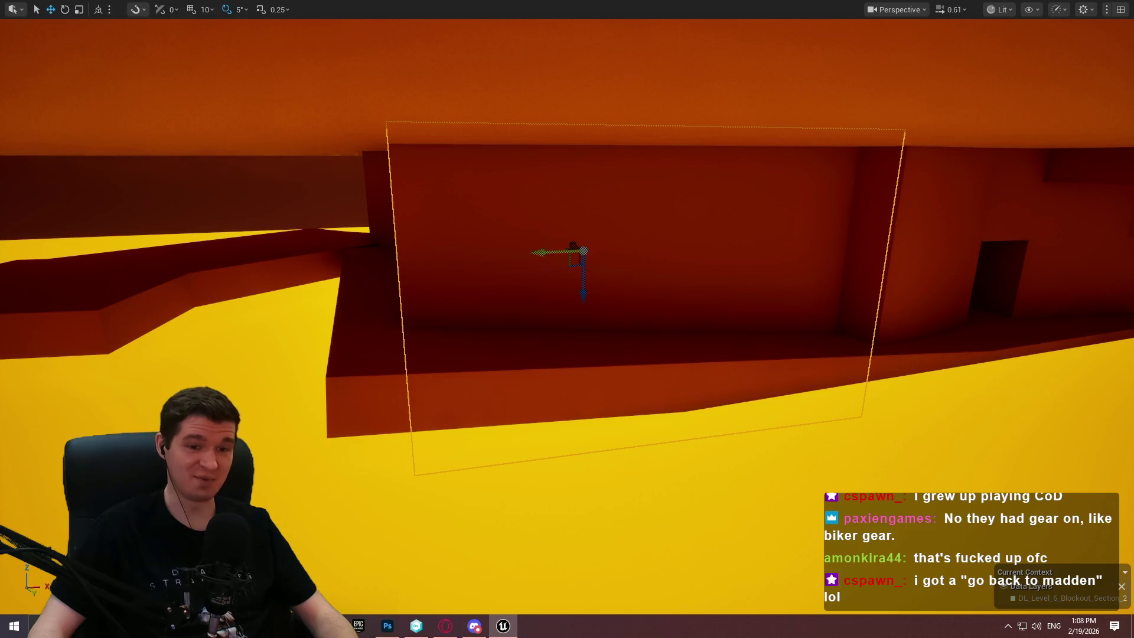
# Circle the wall block, then select, focus on, and deselect the angled orange slab.
pyautogui.press('w')
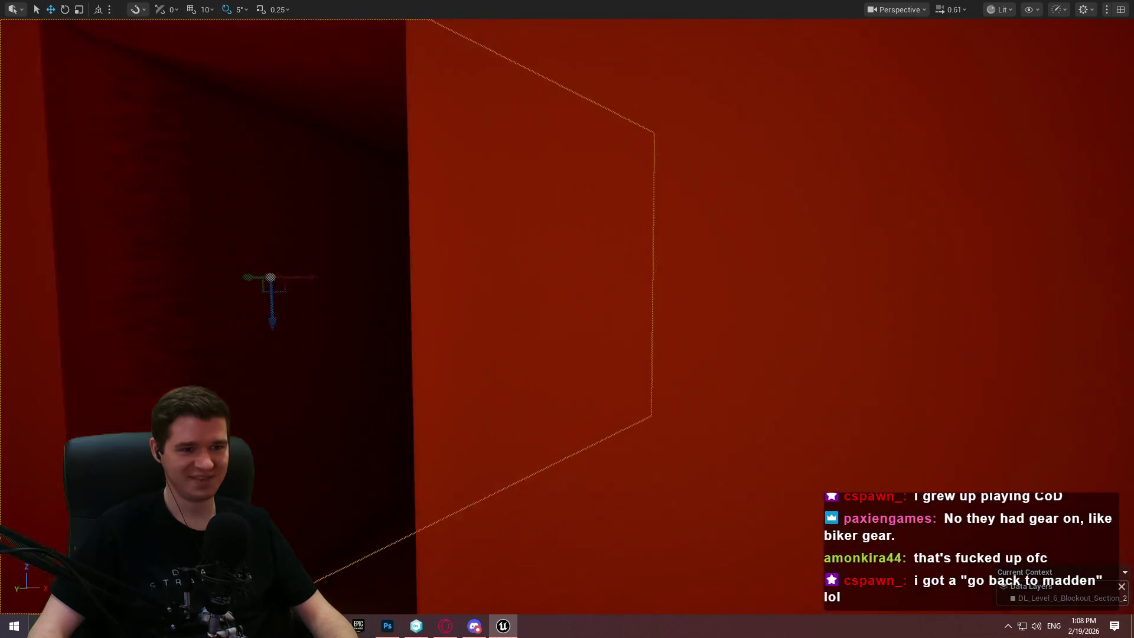
pyautogui.press('w')
pyautogui.press('w')
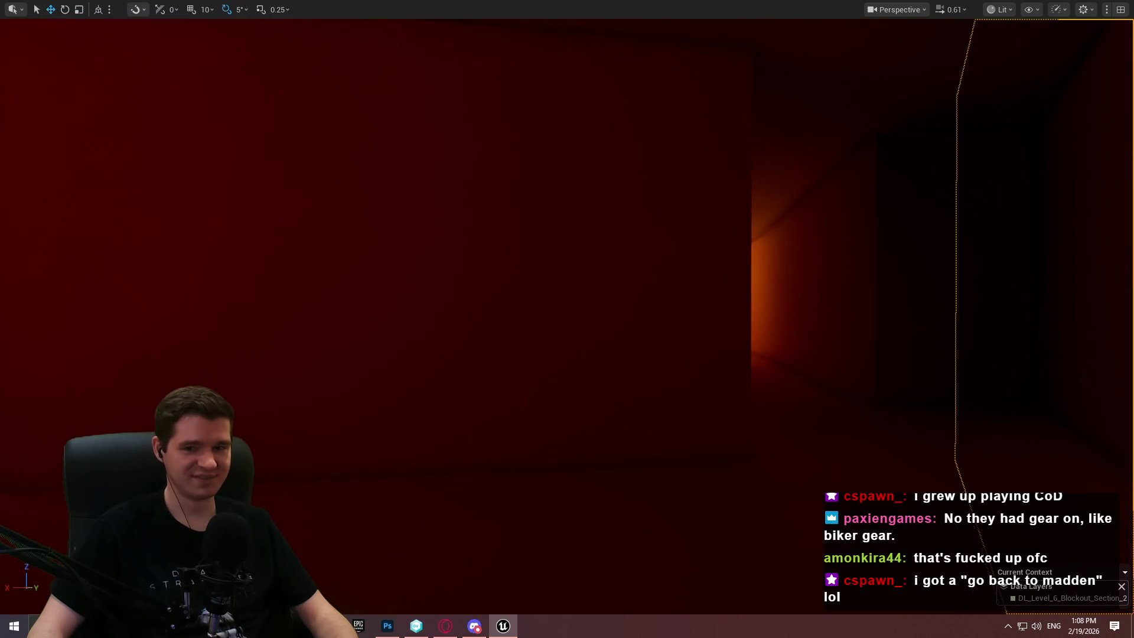
pyautogui.press('w')
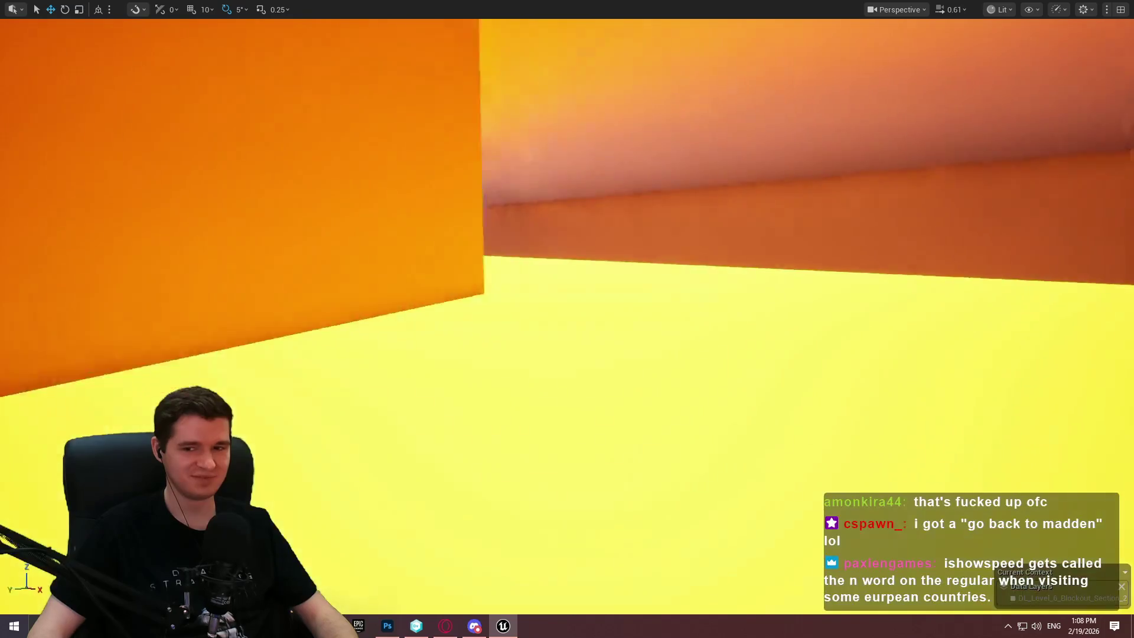
pyautogui.press('w')
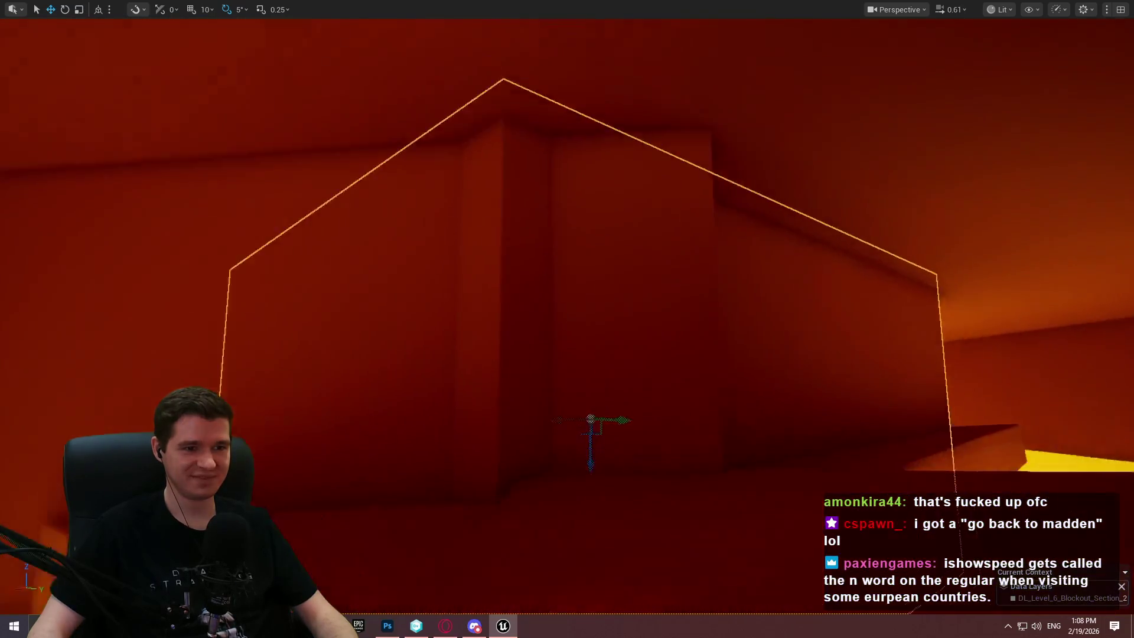
pyautogui.press('w')
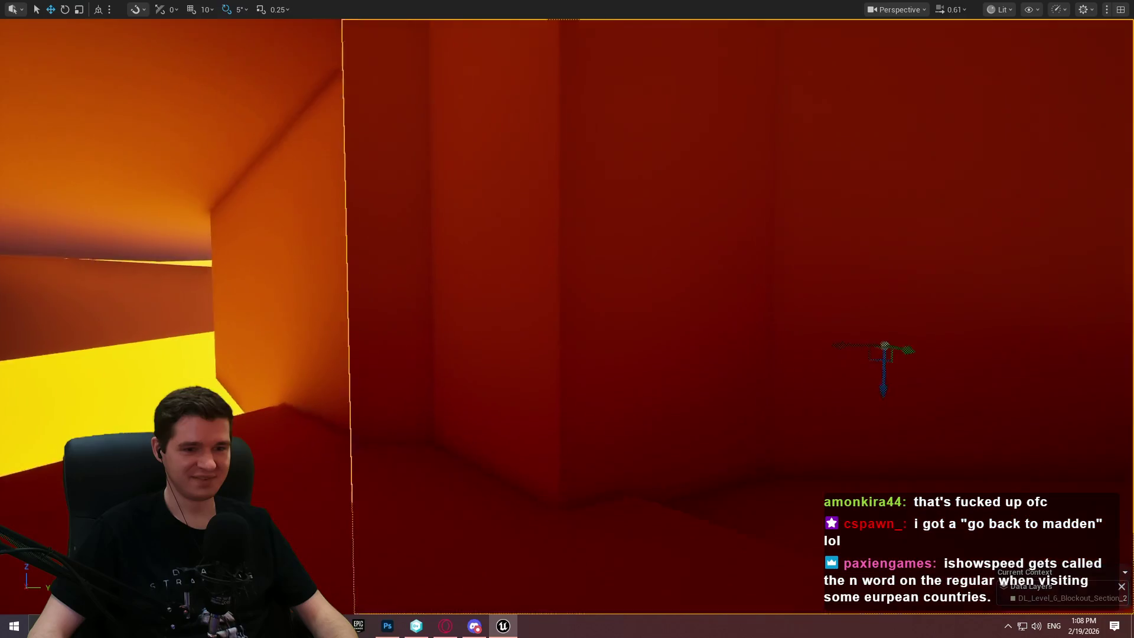
pyautogui.press('w')
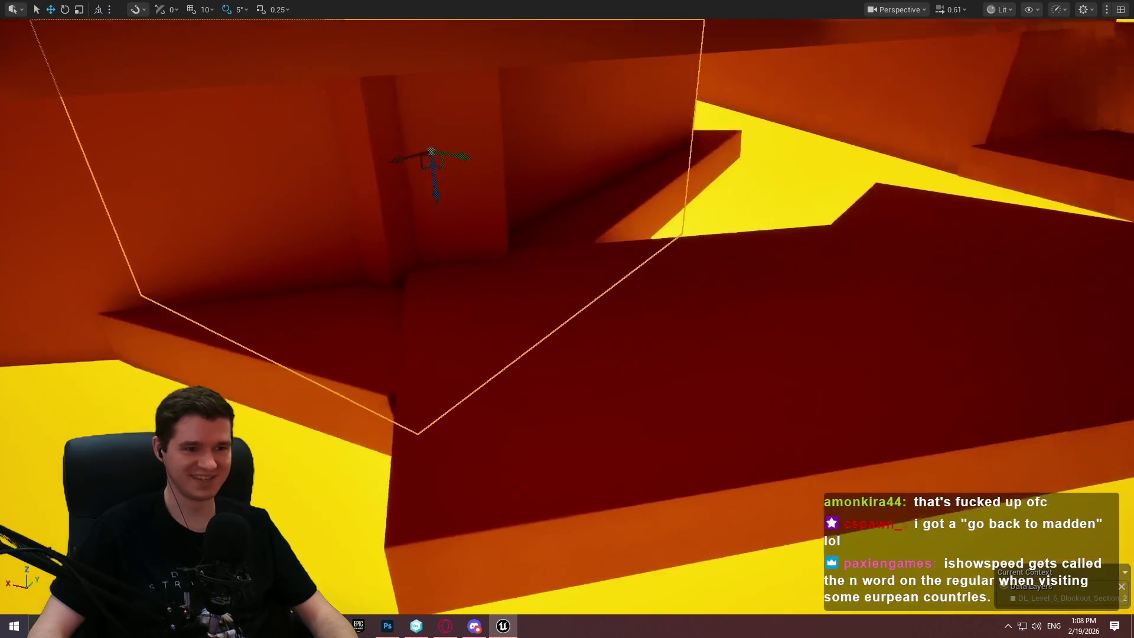
pyautogui.press('w')
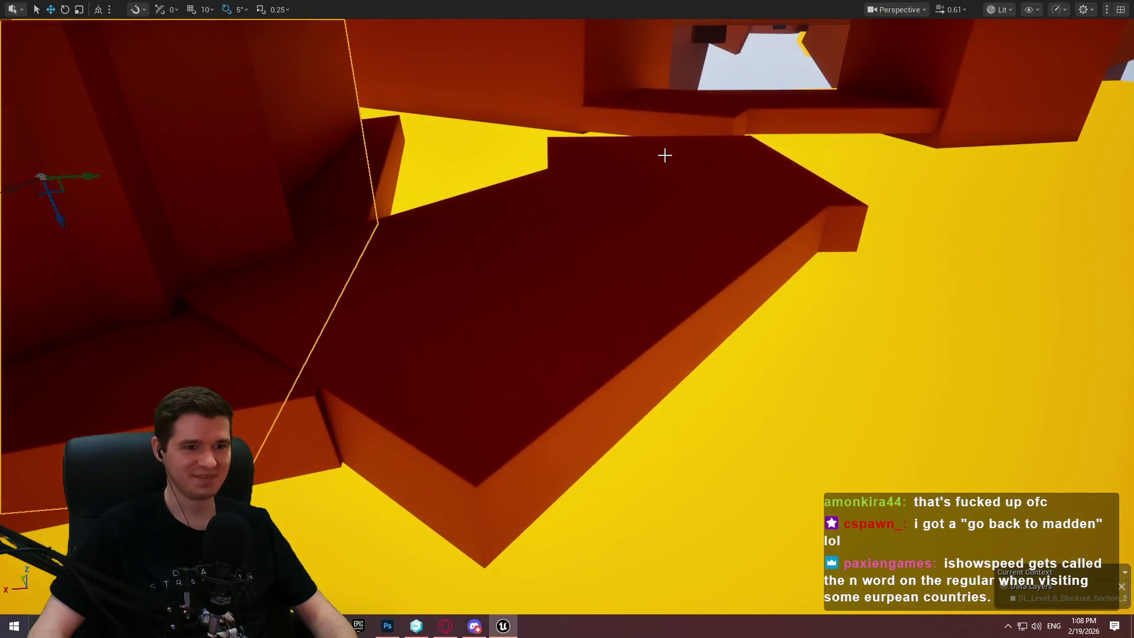
pyautogui.click(443, 264)
pyautogui.press('w')
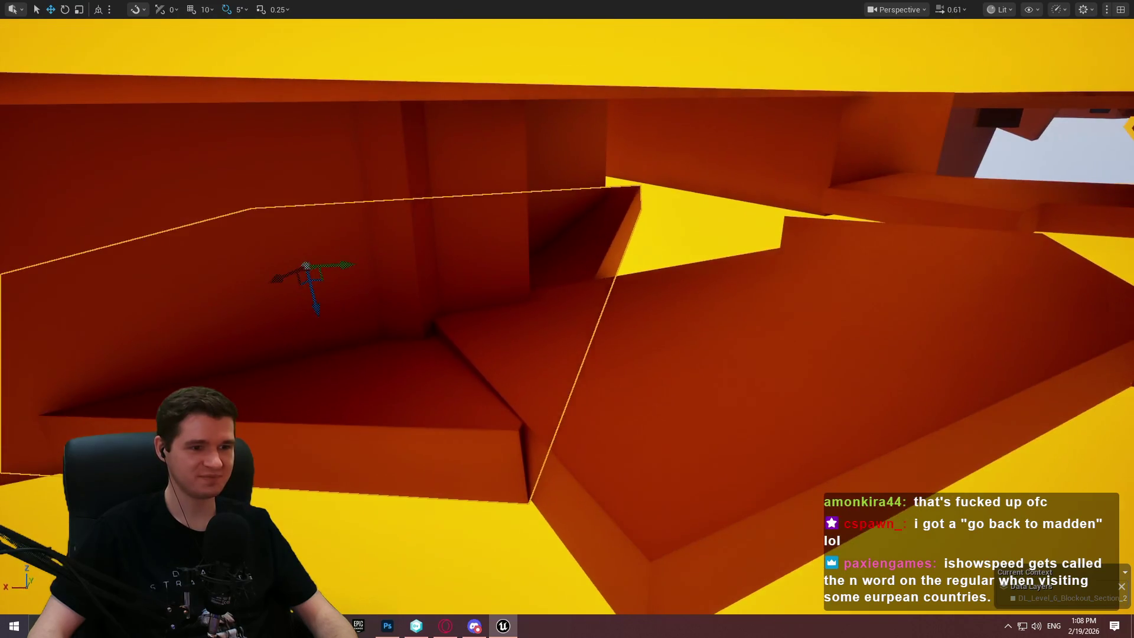
pyautogui.press('Escape')
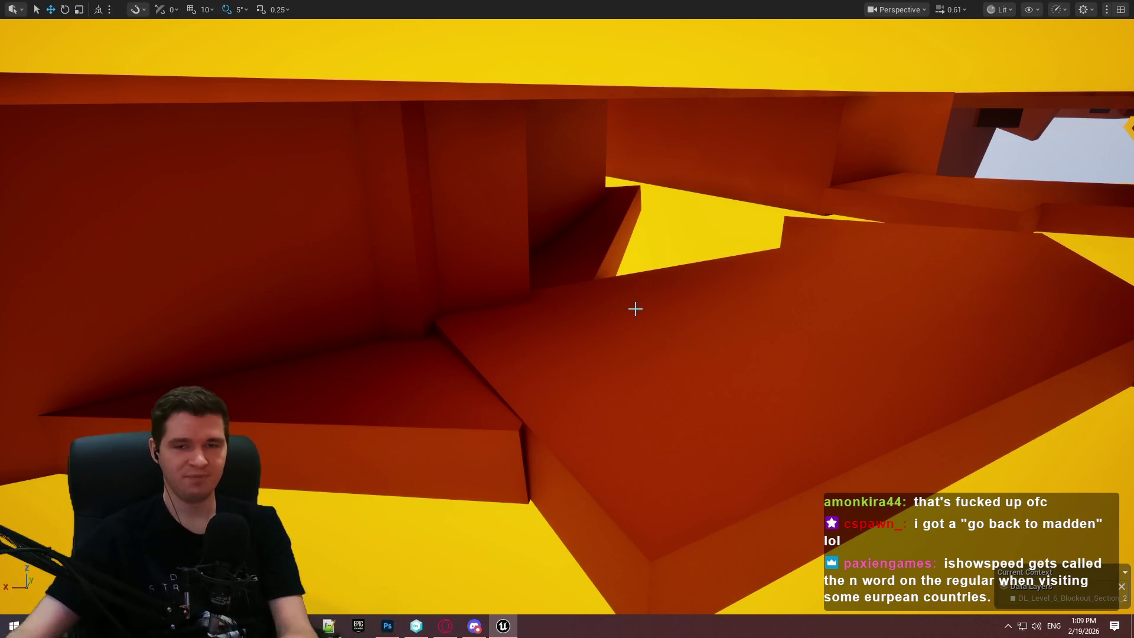
pyautogui.moveTo(737, 288)
pyautogui.mouseDown()
pyautogui.moveTo(679, 288)
pyautogui.moveTo(679, 331)
pyautogui.moveTo(737, 287)
pyautogui.mouseUp()
# Fly down into the yellow-floored corridors and pick the wall block on the left.
pyautogui.scroll(-2, 679, 313)
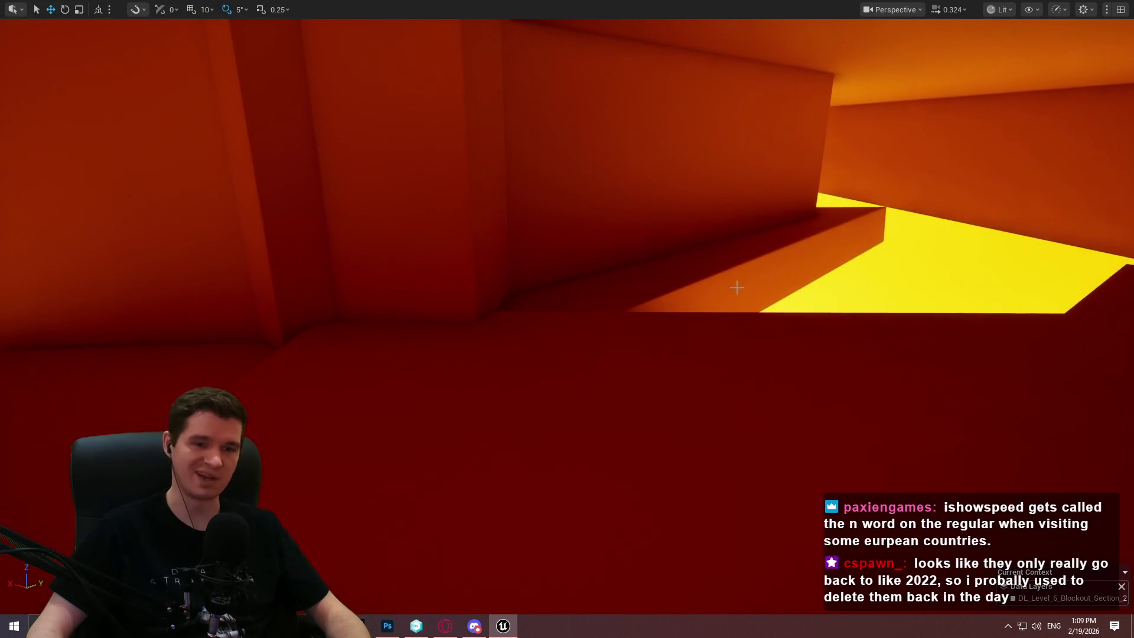
pyautogui.moveTo(778, 339)
pyautogui.mouseDown()
pyautogui.moveTo(655, 339)
pyautogui.moveTo(679, 339)
pyautogui.moveTo(679, 366)
pyautogui.moveTo(679, 348)
pyautogui.moveTo(555, 355)
pyautogui.moveTo(635, 360)
pyautogui.moveTo(644, 349)
pyautogui.moveTo(596, 362)
pyautogui.moveTo(629, 361)
pyautogui.moveTo(578, 361)
pyautogui.moveTo(855, 250)
pyautogui.moveTo(859, 261)
pyautogui.mouseUp()
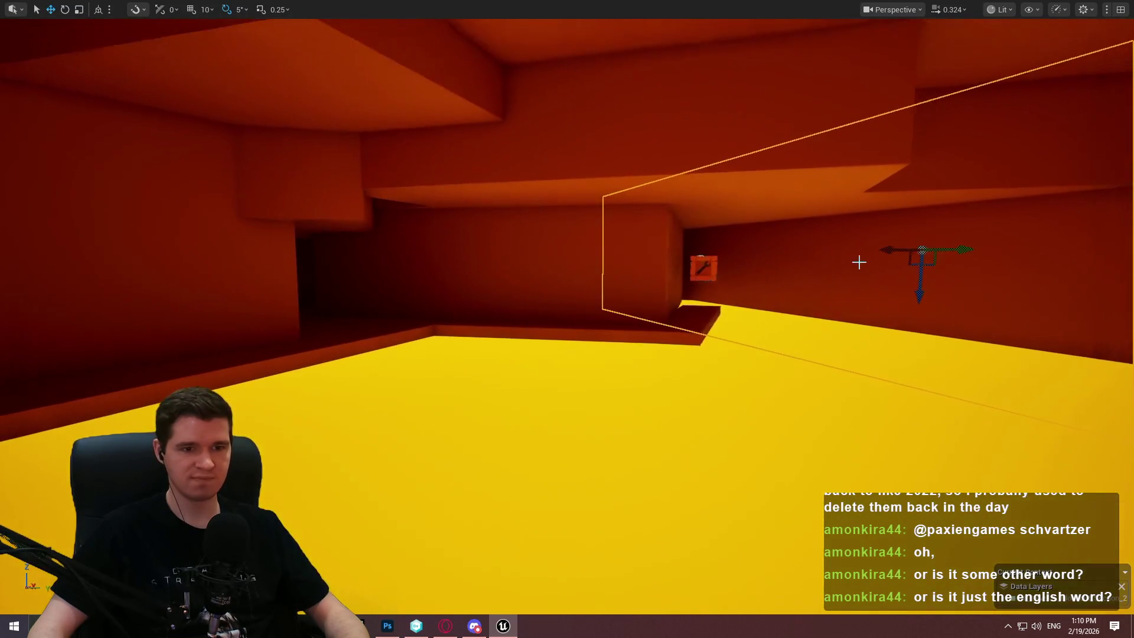
pyautogui.moveTo(897, 249); pyautogui.dragTo(241, 255)
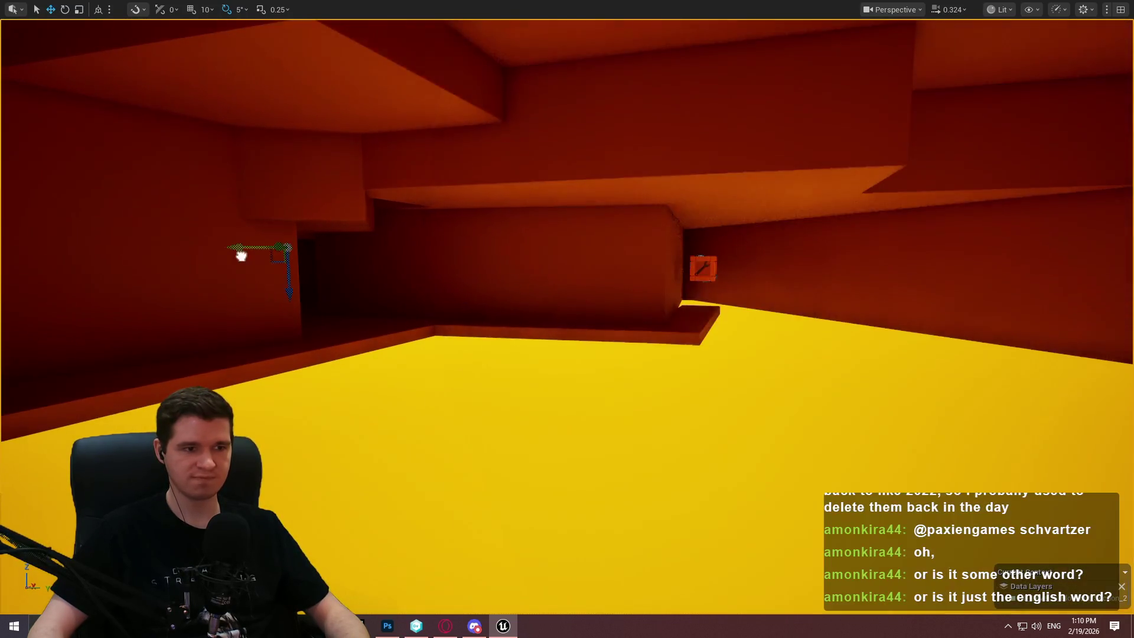
# Fly into the yellow-floored corridor and back out to frame the red wall block.
pyautogui.press('w')
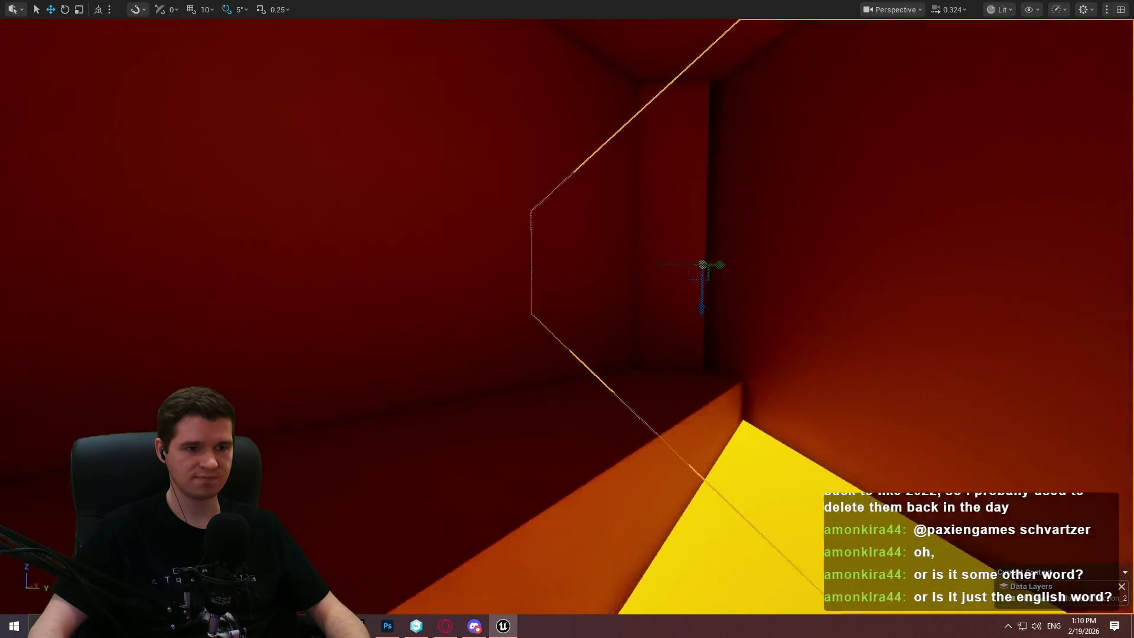
pyautogui.press('s')
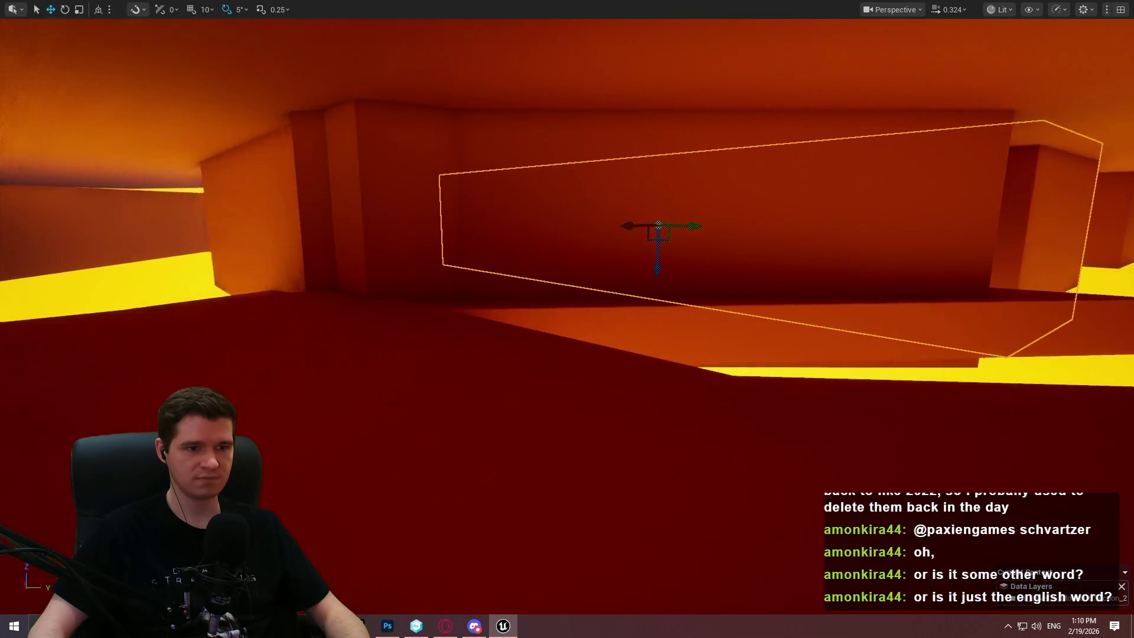
pyautogui.press('w')
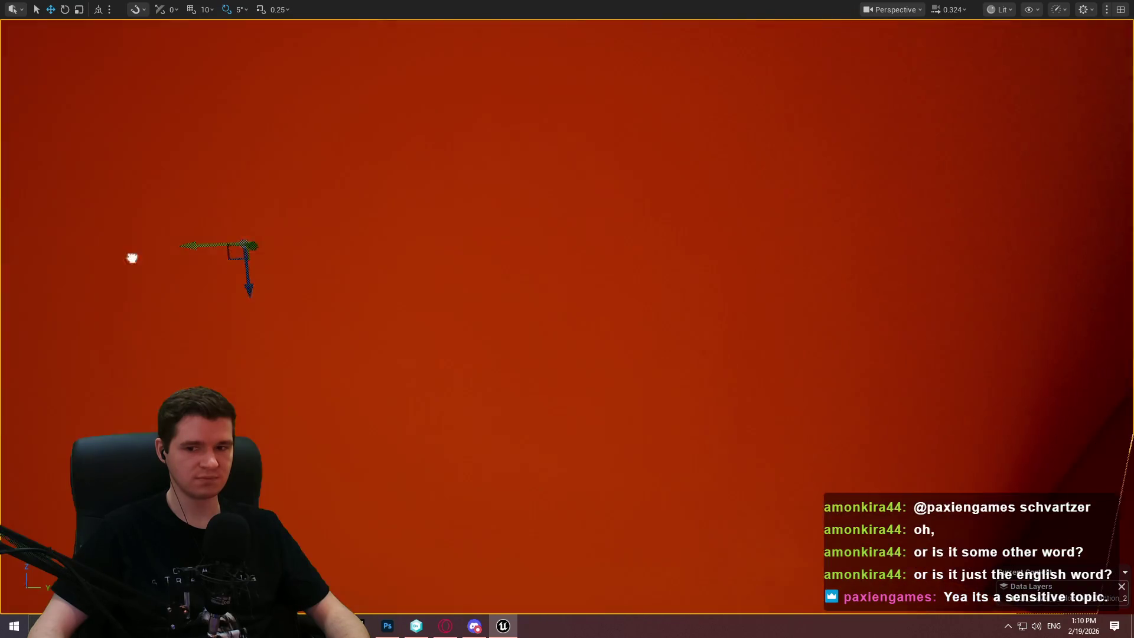
pyautogui.press('s')
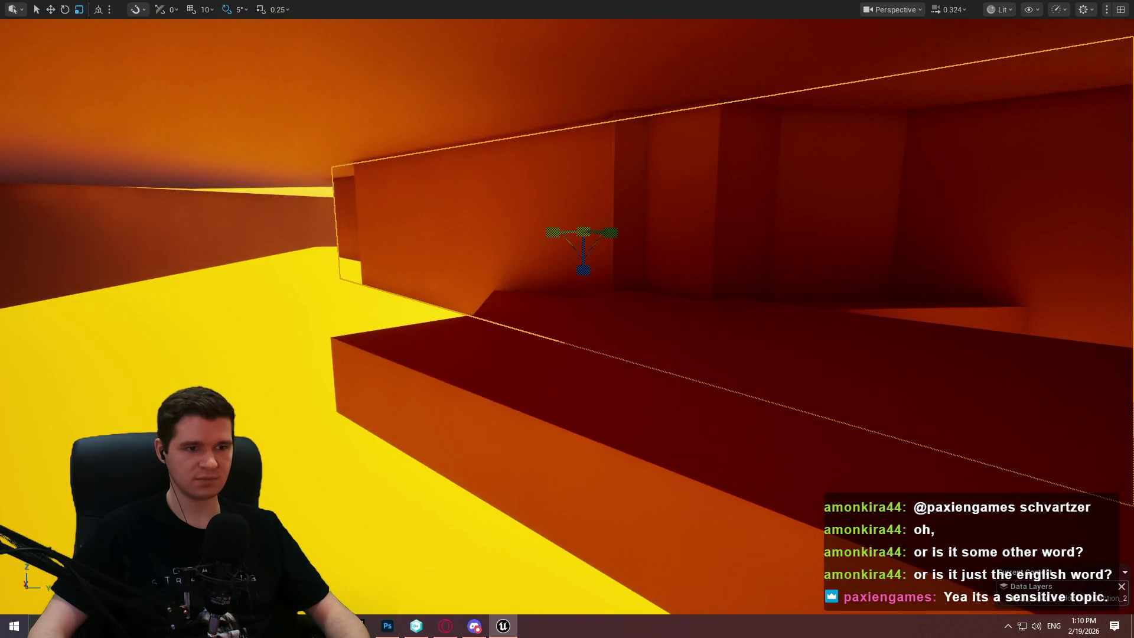
pyautogui.press('w')
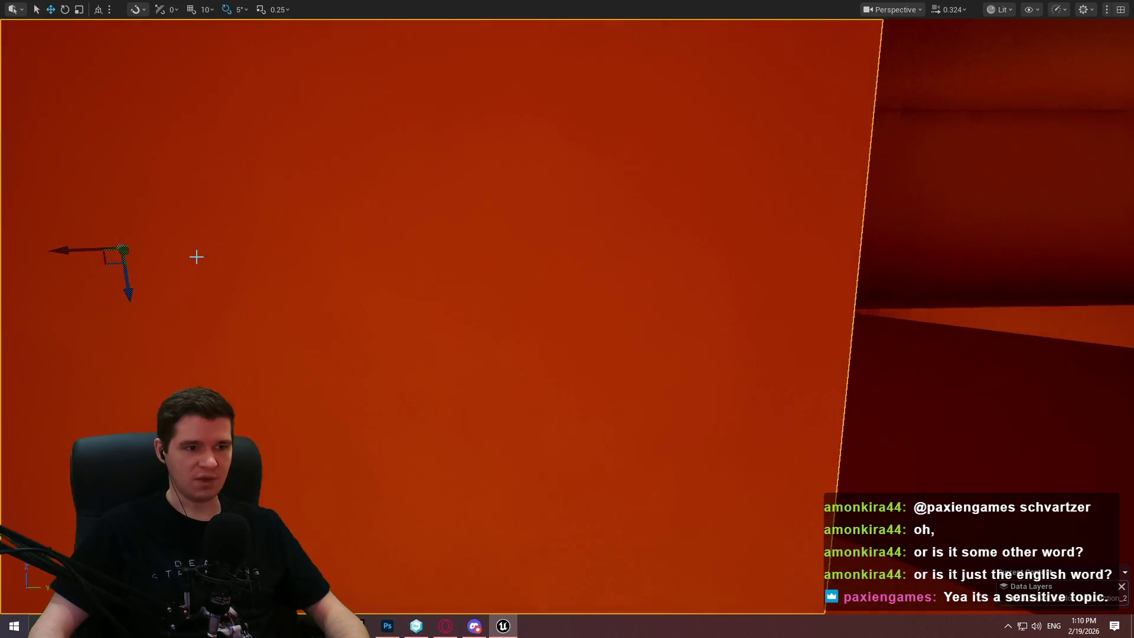
pyautogui.press('s')
pyautogui.press('a')
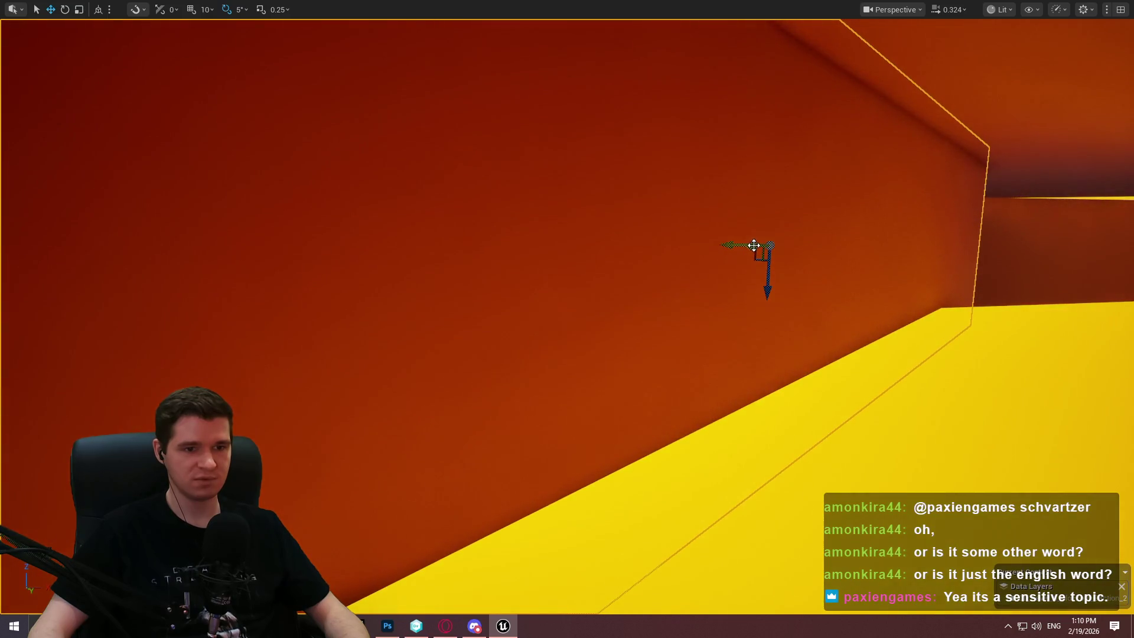
# Reframe the view closer to the red wall from its left and right sides.
pyautogui.press('s')
pyautogui.press('w')
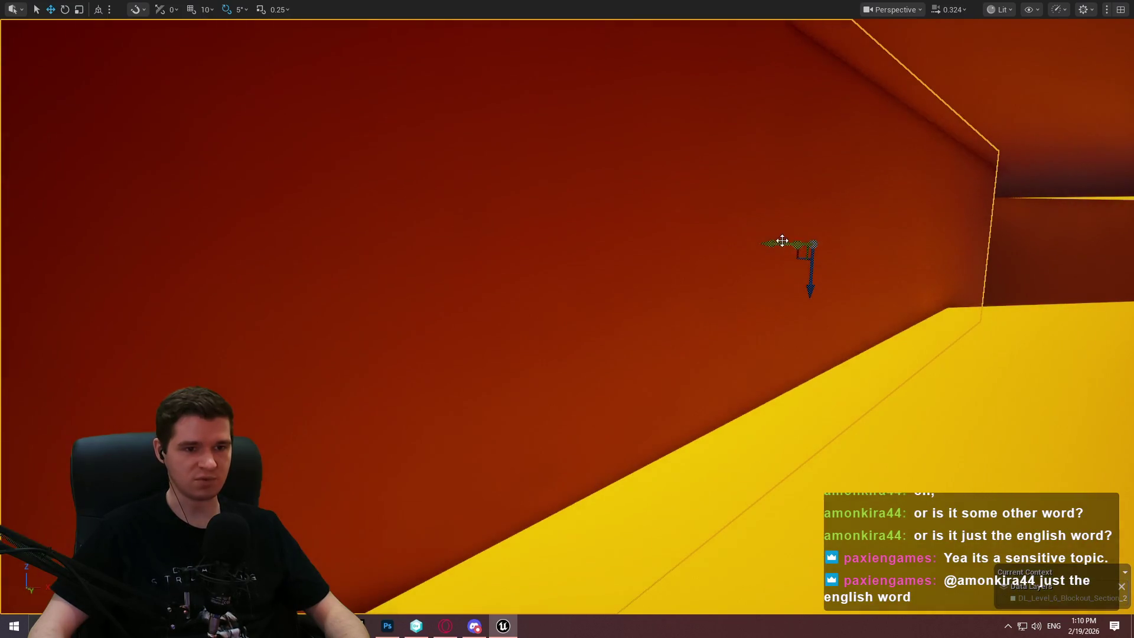
pyautogui.press('w')
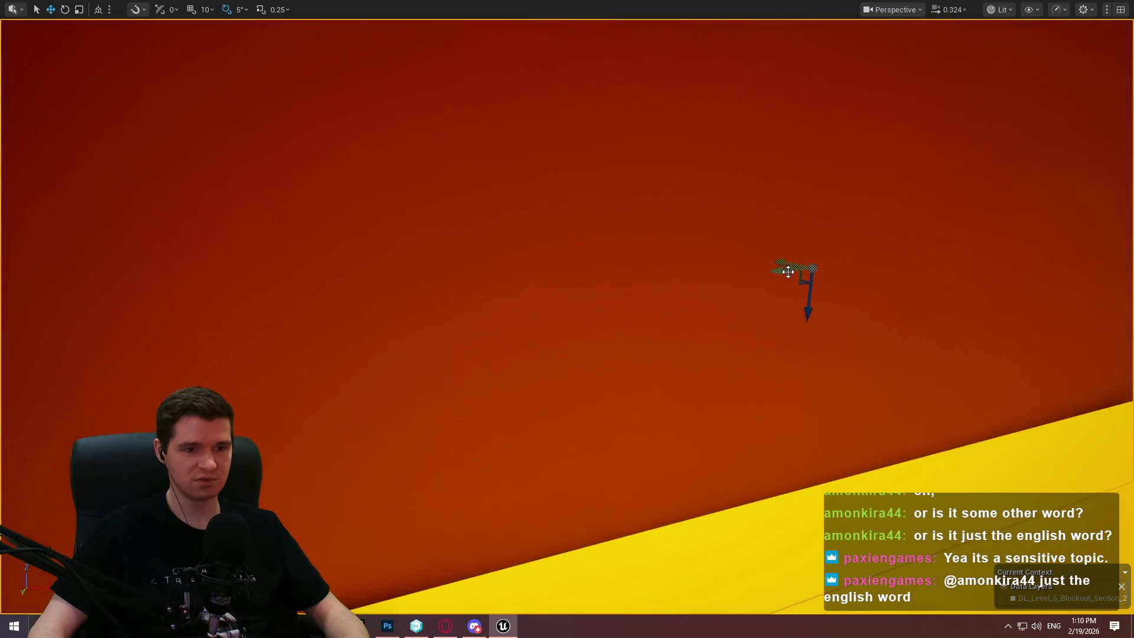
pyautogui.press('s')
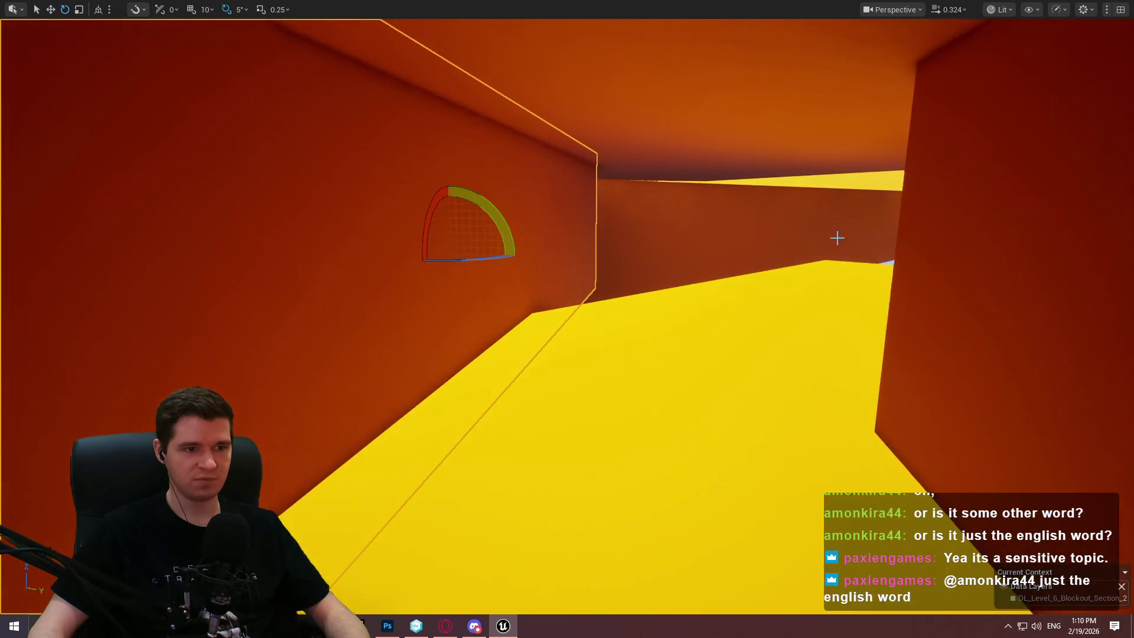
pyautogui.press('a')
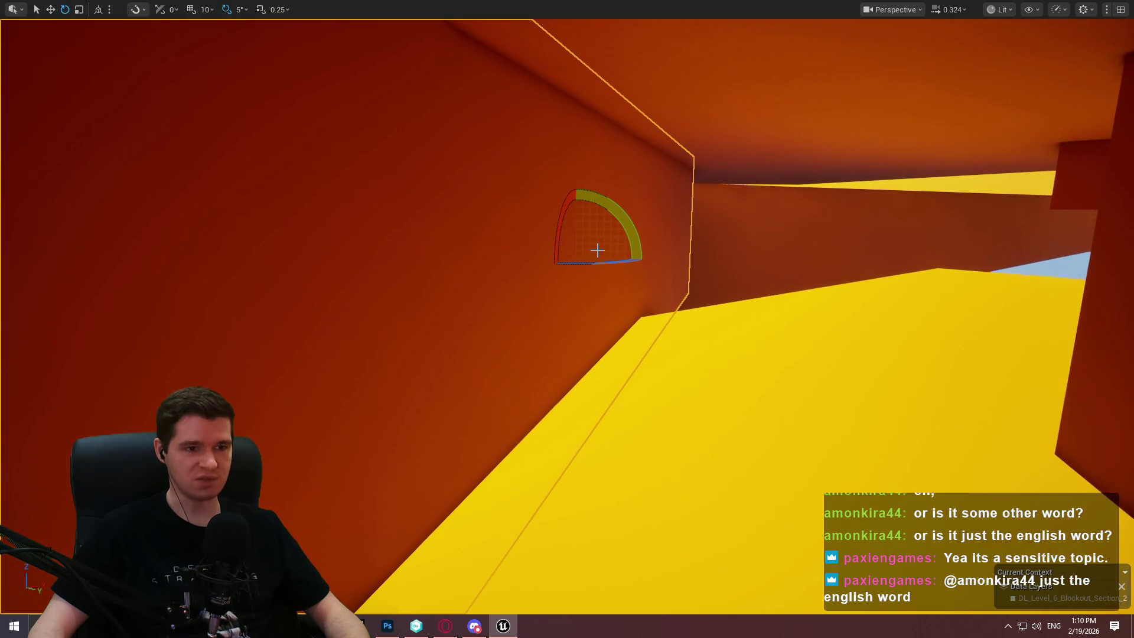
pyautogui.press('s')
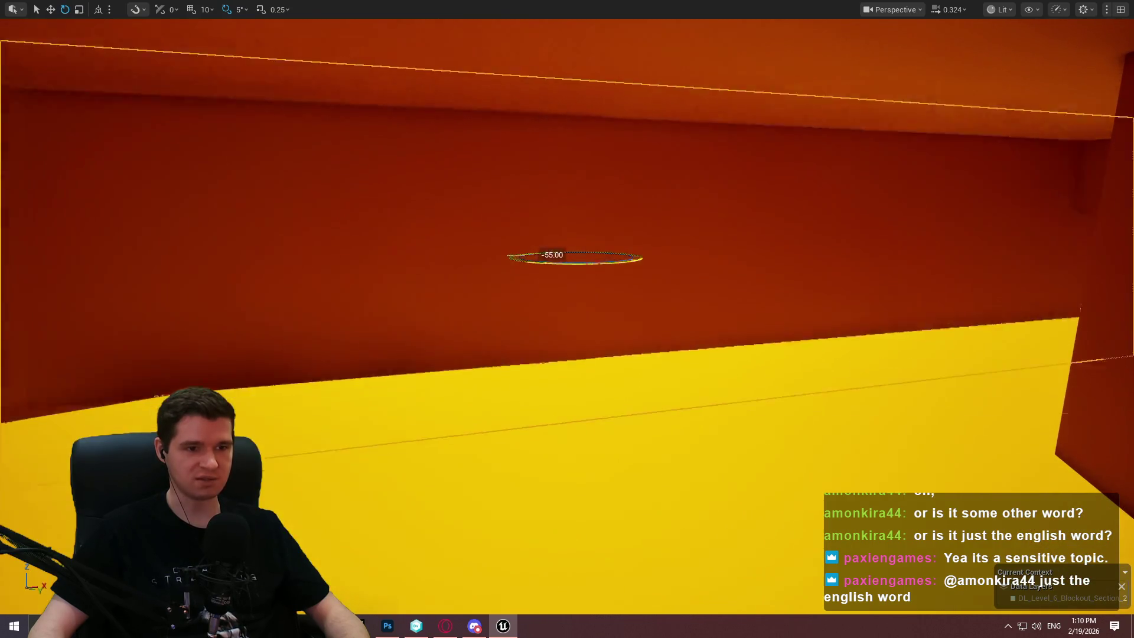
pyautogui.press('w')
pyautogui.press('w')
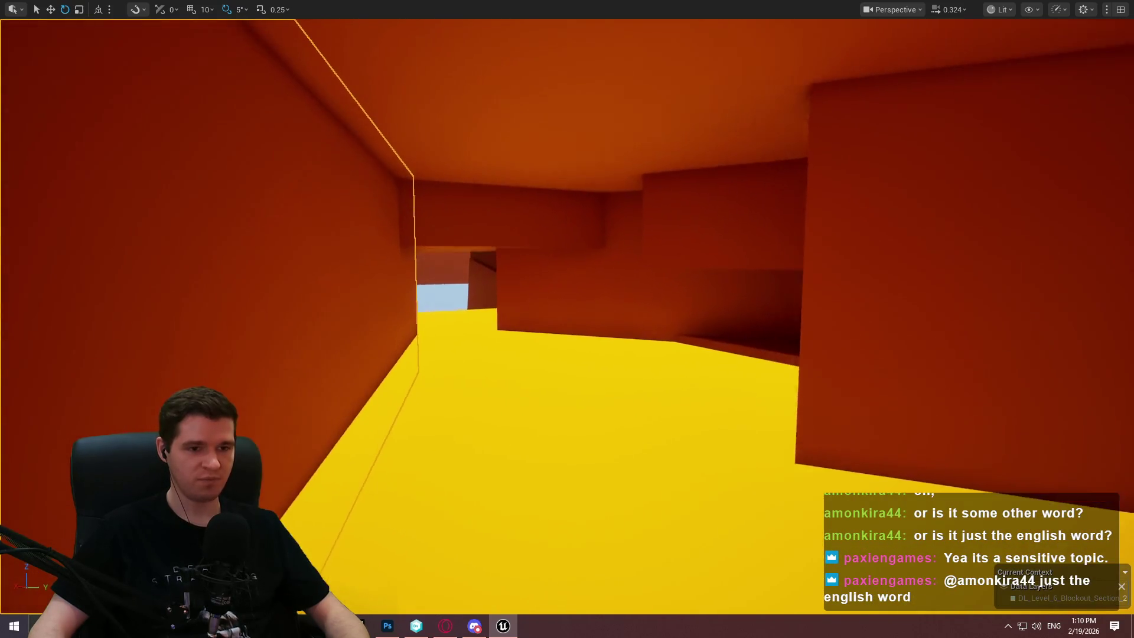
pyautogui.press('w')
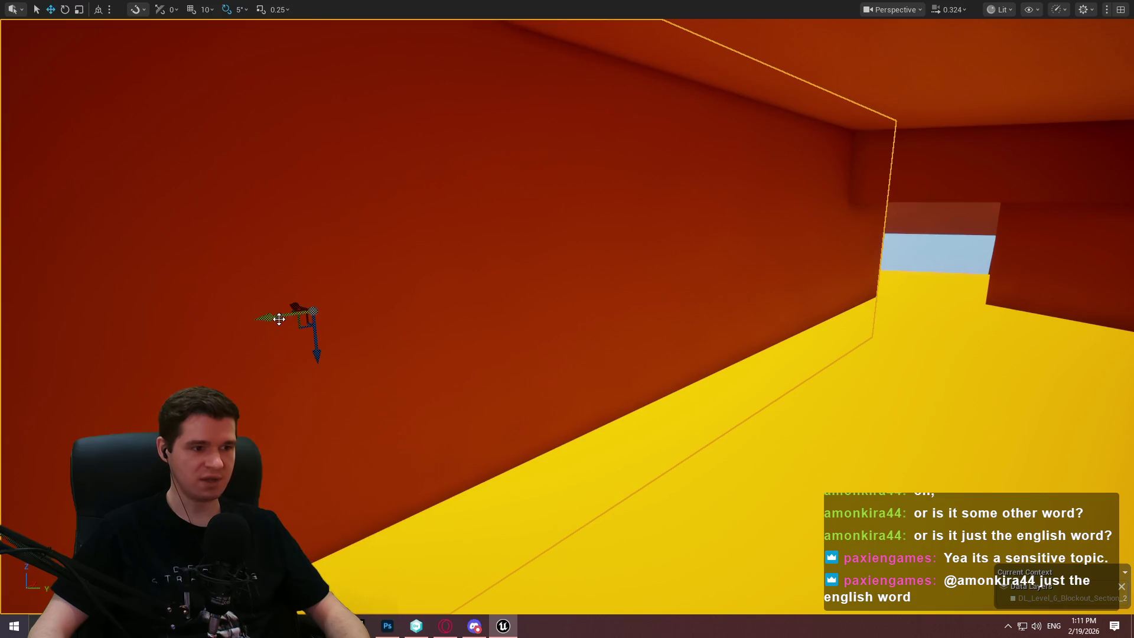
# Slide the red corridor wall along the corridor and turn it -10 degrees in yaw.
pyautogui.moveTo(313, 311)
pyautogui.mouseDown()
pyautogui.moveTo(289, 313)
pyautogui.moveTo(294, 299)
pyautogui.mouseUp()
pyautogui.moveTo(567, 319)
pyautogui.mouseDown()
pyautogui.moveTo(631, 319)
pyautogui.moveTo(578, 319)
pyautogui.moveTo(694, 256)
pyautogui.mouseUp()
pyautogui.press('e')
pyautogui.moveTo(603, 236); pyautogui.dragTo(531, 230)
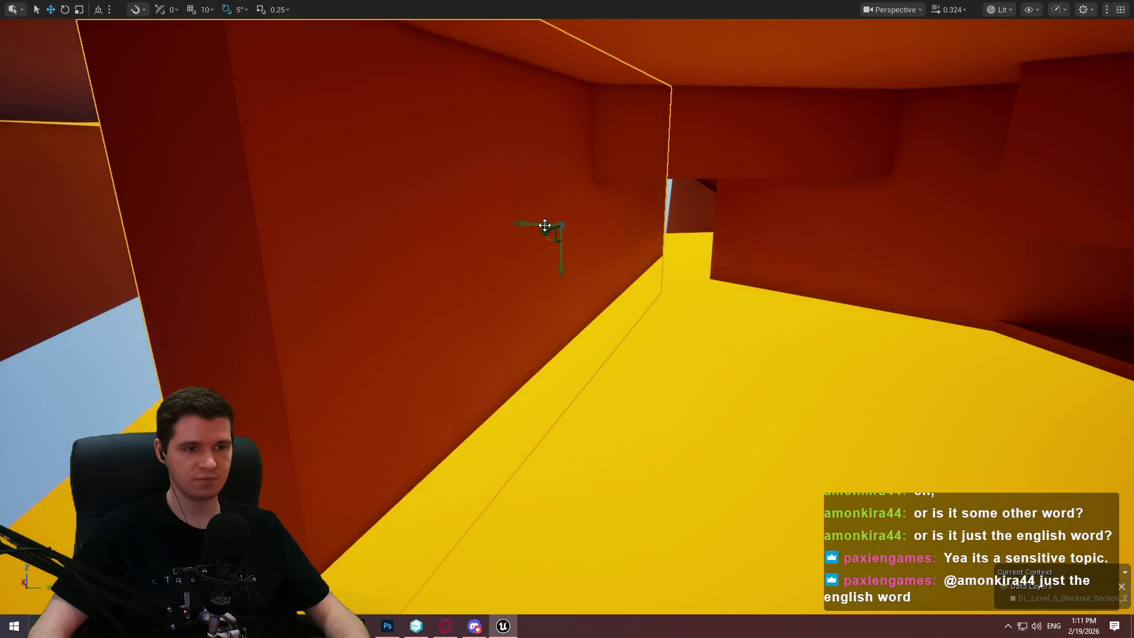
pyautogui.moveTo(567, 319)
pyautogui.mouseDown()
pyautogui.moveTo(514, 322)
pyautogui.moveTo(596, 319)
pyautogui.moveTo(555, 322)
pyautogui.moveTo(629, 189)
pyautogui.moveTo(443, 291)
pyautogui.moveTo(445, 268)
pyautogui.mouseUp()
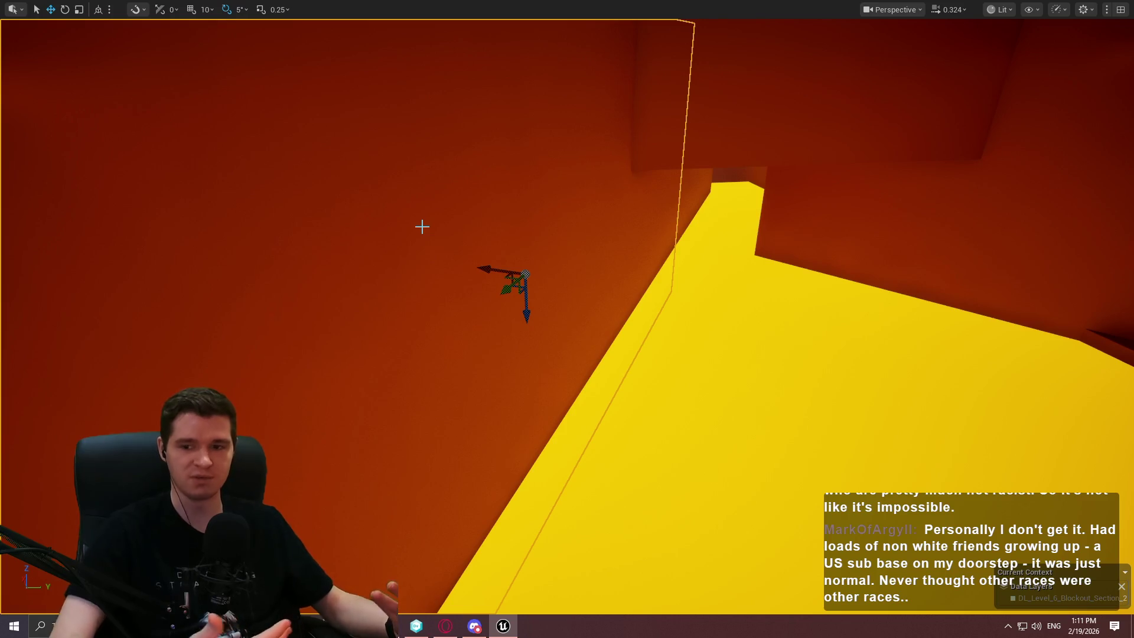
# Slide the second corridor wall block sideways to a new position.
pyautogui.moveTo(618, 218); pyautogui.dragTo(614, 221)
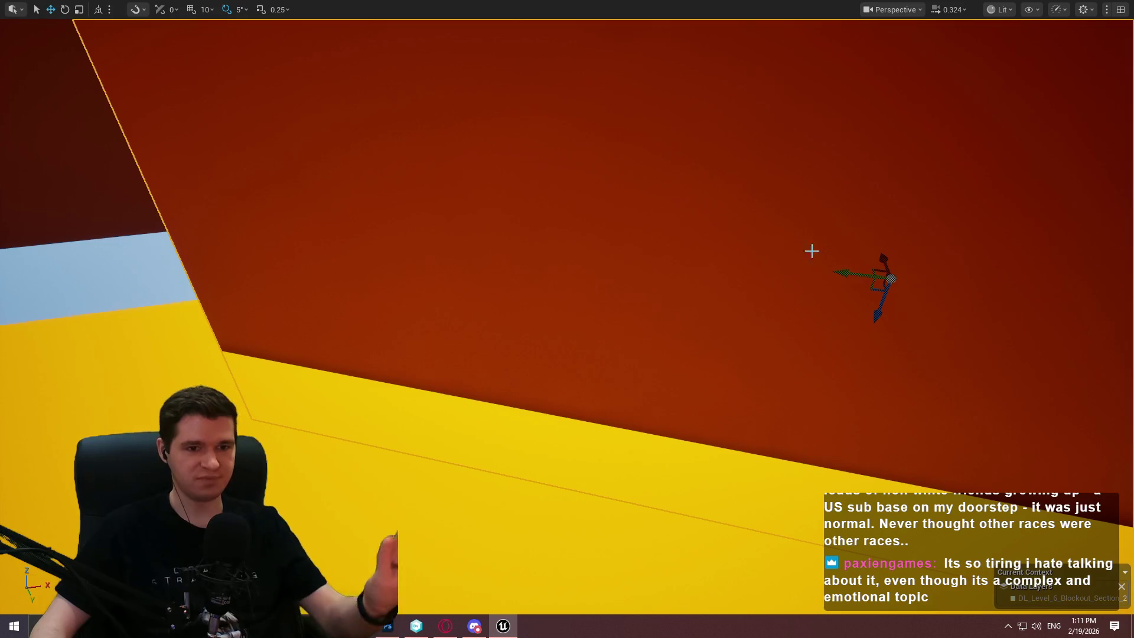
pyautogui.press('e')
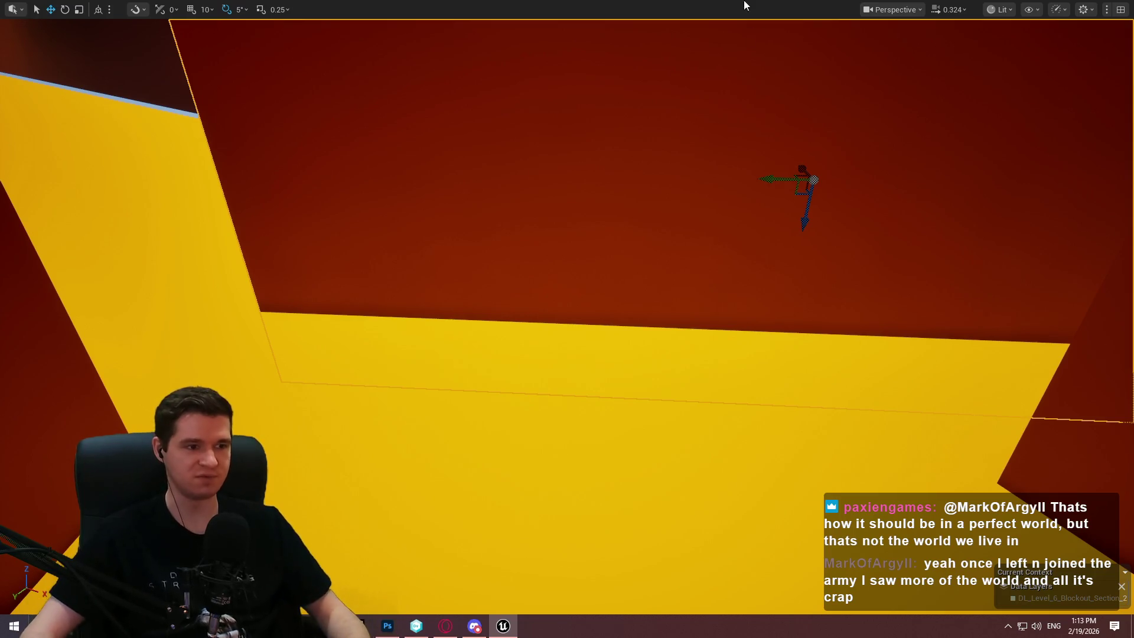
pyautogui.moveTo(769, 180)
pyautogui.mouseDown()
pyautogui.moveTo(461, 169)
pyautogui.moveTo(498, 172)
pyautogui.moveTo(482, 184)
pyautogui.mouseUp()
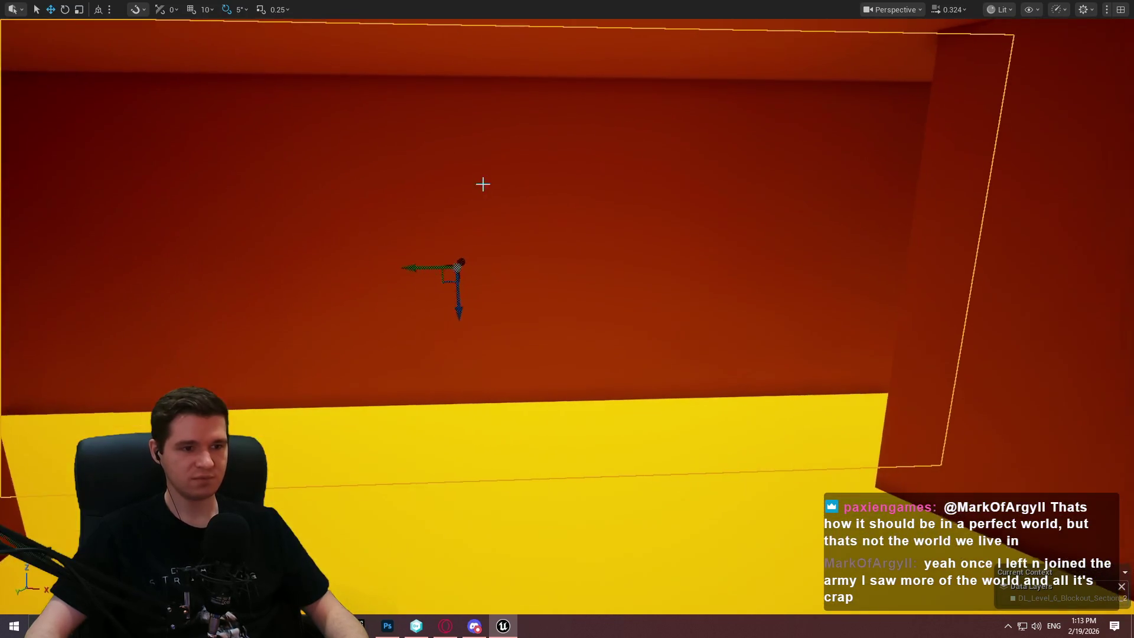
pyautogui.press('r')
pyautogui.moveTo(719, 253); pyautogui.dragTo(719, 253)
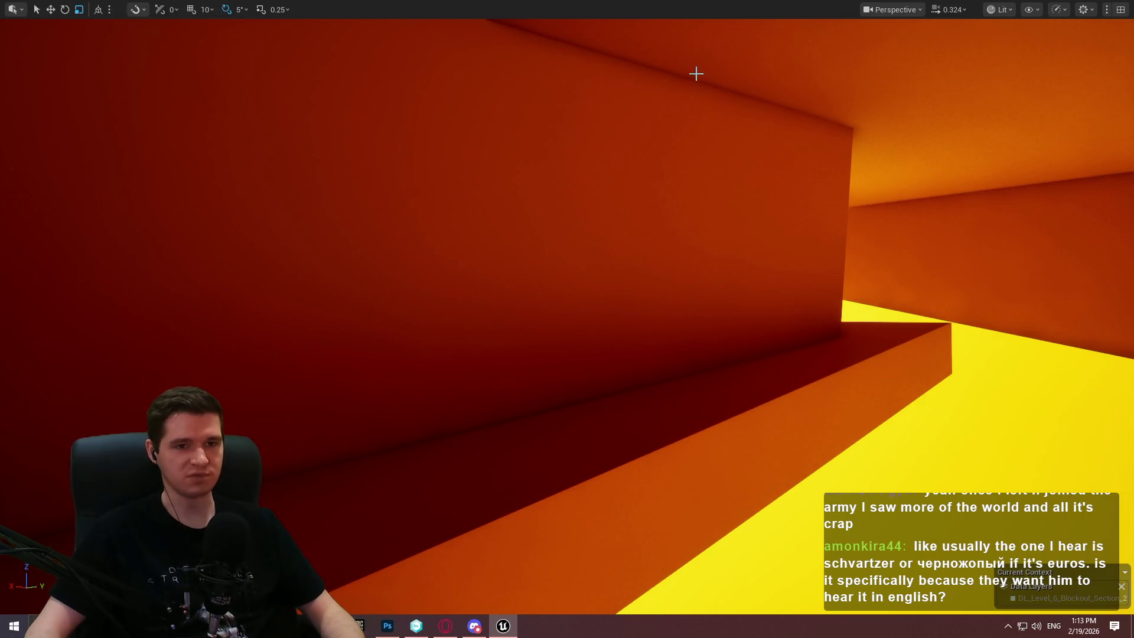
pyautogui.moveTo(696, 73); pyautogui.dragTo(688, 121)
# Save the level via File and add its files to revision control.
pyautogui.press('F11')
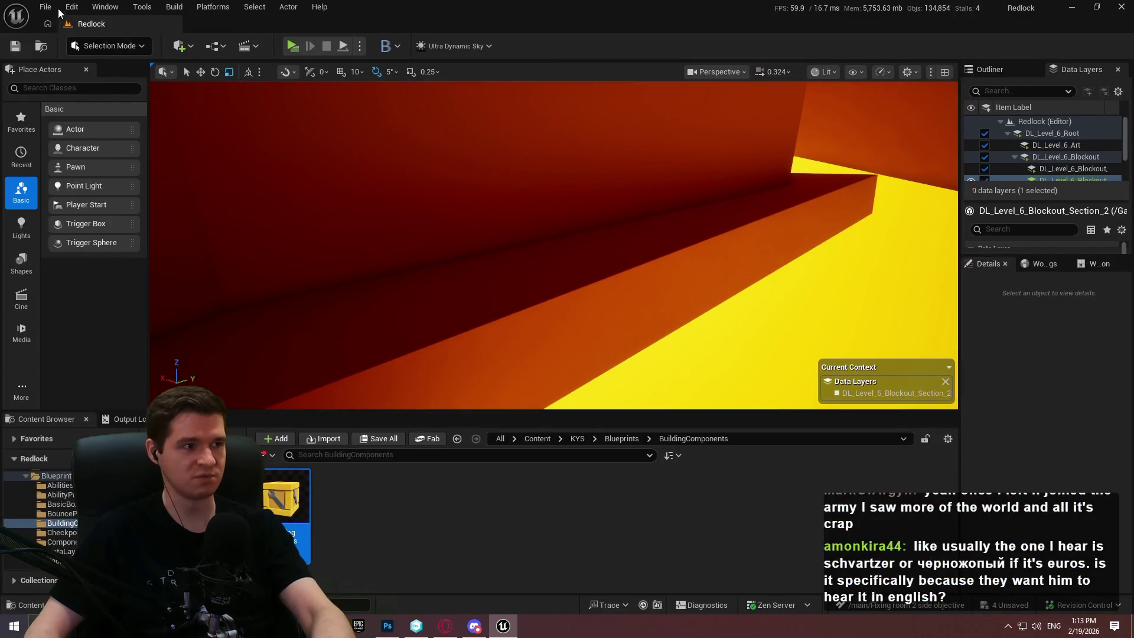
pyautogui.click(46, 7)
pyautogui.click(88, 176)
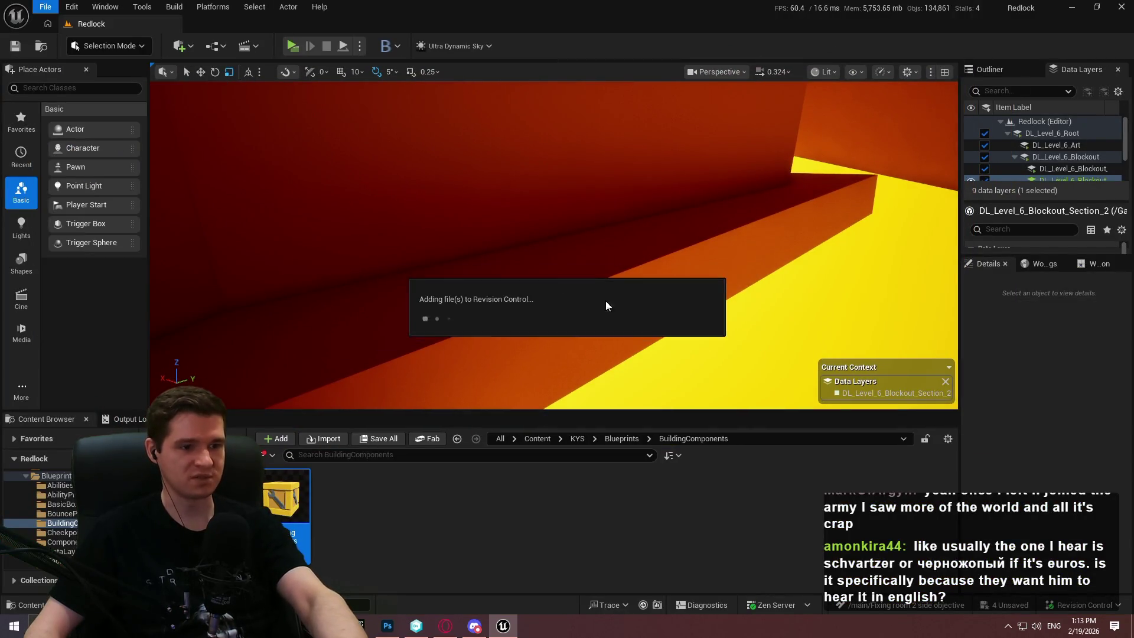
pyautogui.moveTo(623, 300); pyautogui.dragTo(620, 283)
pyautogui.press('F11')
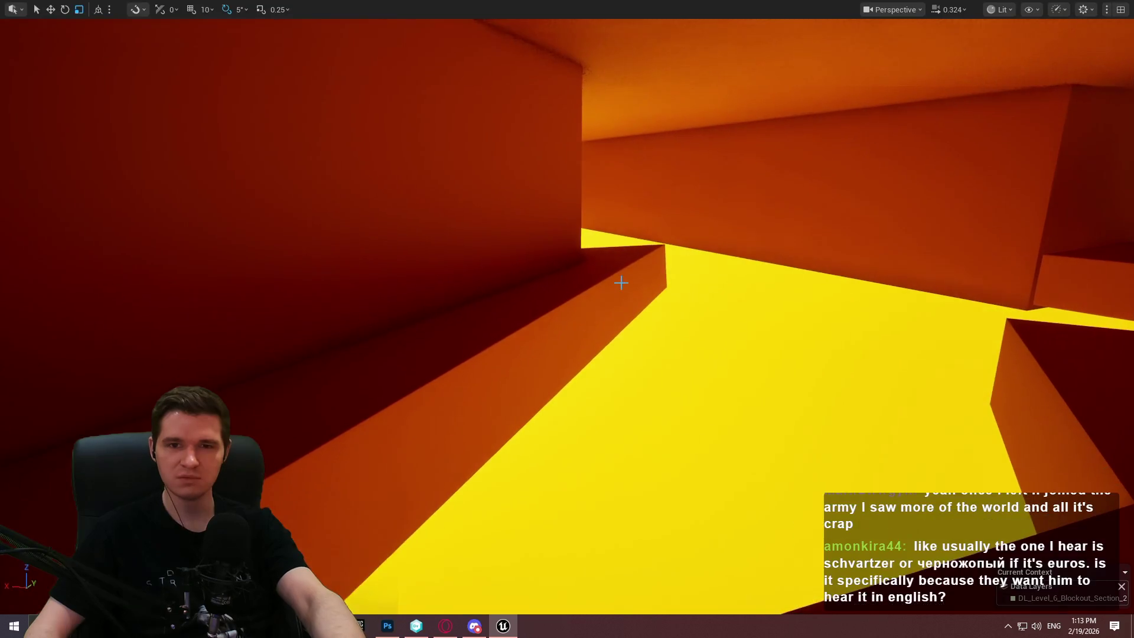
# Select the blockout box right of the corridor and slide it left along Y.
pyautogui.moveTo(611, 260)
pyautogui.mouseDown()
pyautogui.moveTo(532, 266)
pyautogui.moveTo(578, 236)
pyautogui.moveTo(561, 251)
pyautogui.moveTo(631, 246)
pyautogui.moveTo(603, 236)
pyautogui.moveTo(617, 242)
pyautogui.mouseUp()
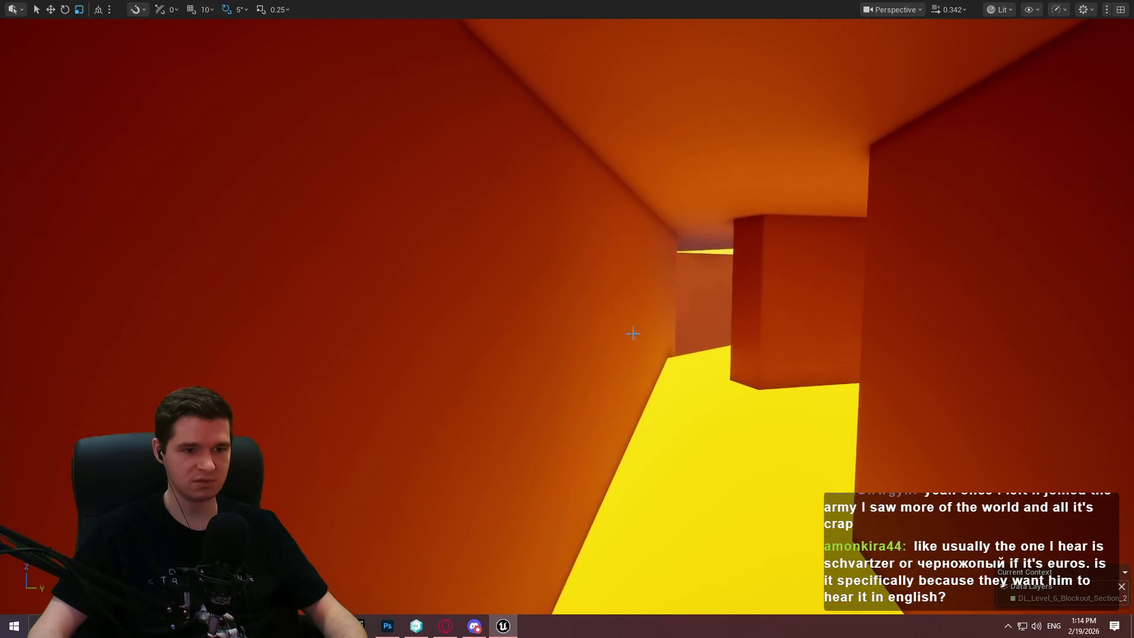
pyautogui.click(954, 318)
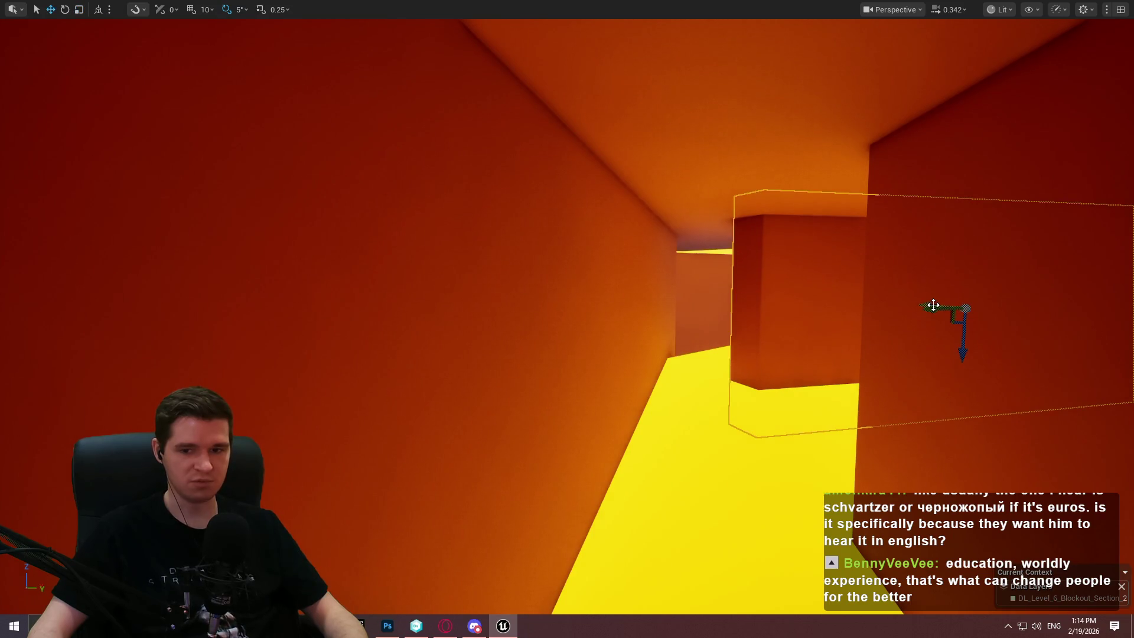
pyautogui.moveTo(932, 304)
pyautogui.mouseDown()
pyautogui.moveTo(797, 283)
pyautogui.moveTo(838, 297)
pyautogui.mouseUp()
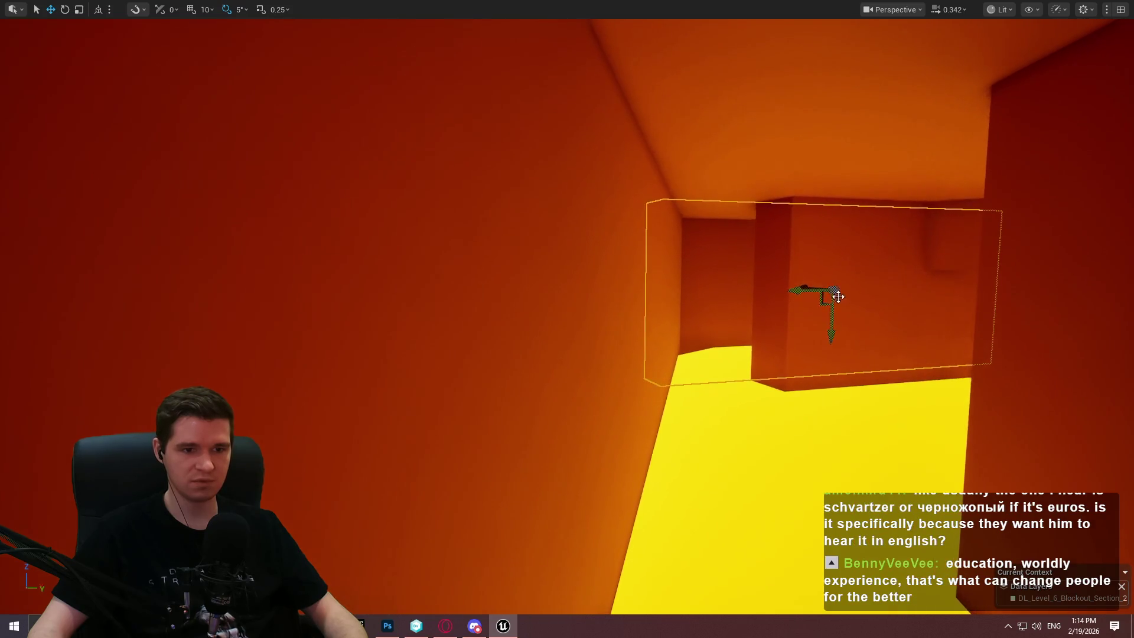
pyautogui.moveTo(824, 289)
pyautogui.mouseDown()
pyautogui.moveTo(779, 298)
pyautogui.moveTo(766, 337)
pyautogui.moveTo(794, 340)
pyautogui.moveTo(745, 351)
pyautogui.mouseUp()
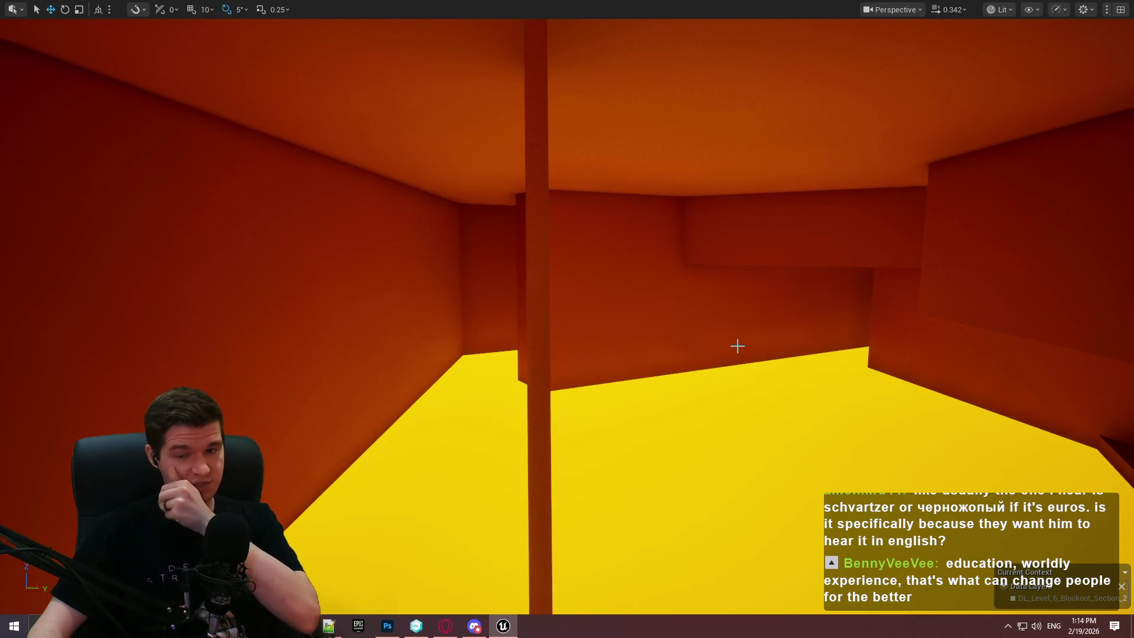
# Fly forward through the level and select the dark overhead platform.
pyautogui.moveTo(677, 317)
pyautogui.mouseDown()
pyautogui.moveTo(715, 295)
pyautogui.moveTo(791, 313)
pyautogui.moveTo(773, 322)
pyautogui.moveTo(840, 268)
pyautogui.mouseUp()
pyautogui.click(908, 268)
pyautogui.moveTo(908, 268)
pyautogui.mouseDown()
pyautogui.moveTo(956, 277)
pyautogui.moveTo(726, 362)
pyautogui.moveTo(797, 364)
pyautogui.moveTo(833, 319)
pyautogui.mouseUp()
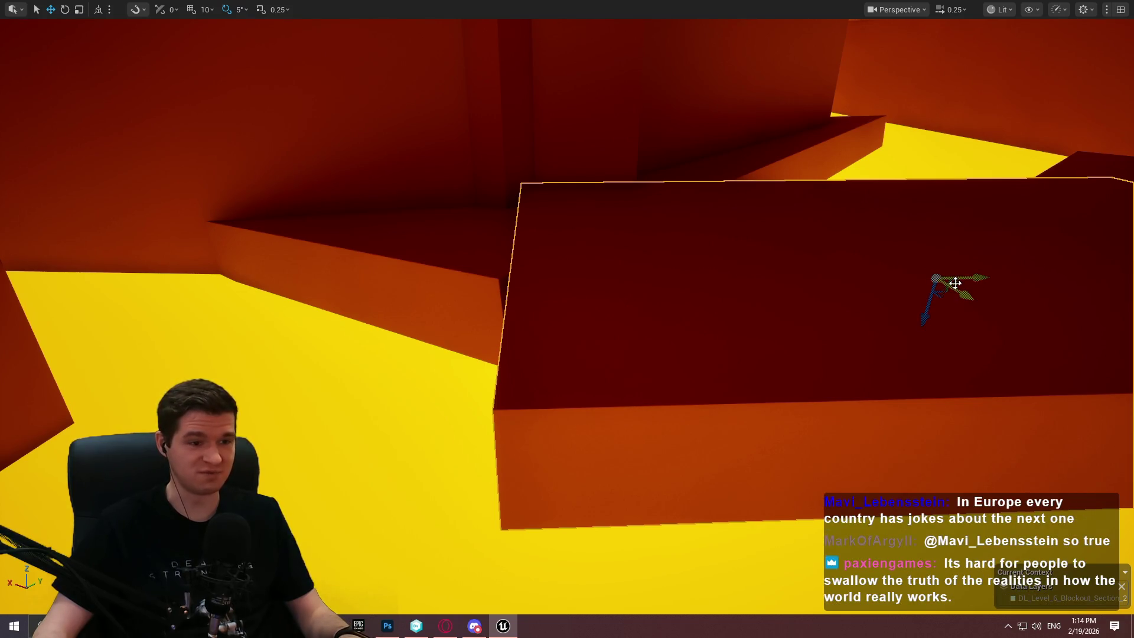
# Move the dark platform left, scale it into a wider slab and raise it.
pyautogui.moveTo(962, 283)
pyautogui.mouseDown()
pyautogui.moveTo(494, 289)
pyautogui.moveTo(478, 307)
pyautogui.moveTo(530, 389)
pyautogui.moveTo(520, 331)
pyautogui.moveTo(526, 366)
pyautogui.mouseUp()
pyautogui.press('r')
pyautogui.press('w')
pyautogui.moveTo(470, 311); pyautogui.dragTo(474, 285)
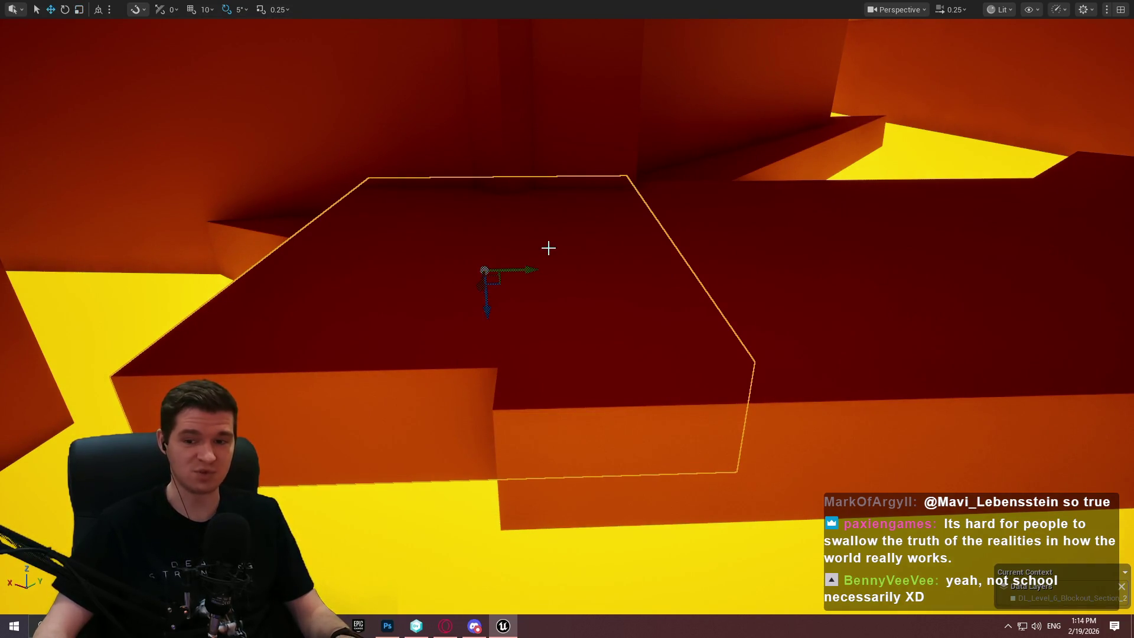
# Turn the platform slightly, lift it higher, then select the tall wall pillar.
pyautogui.moveTo(598, 270); pyautogui.dragTo(605, 239)
pyautogui.press('e')
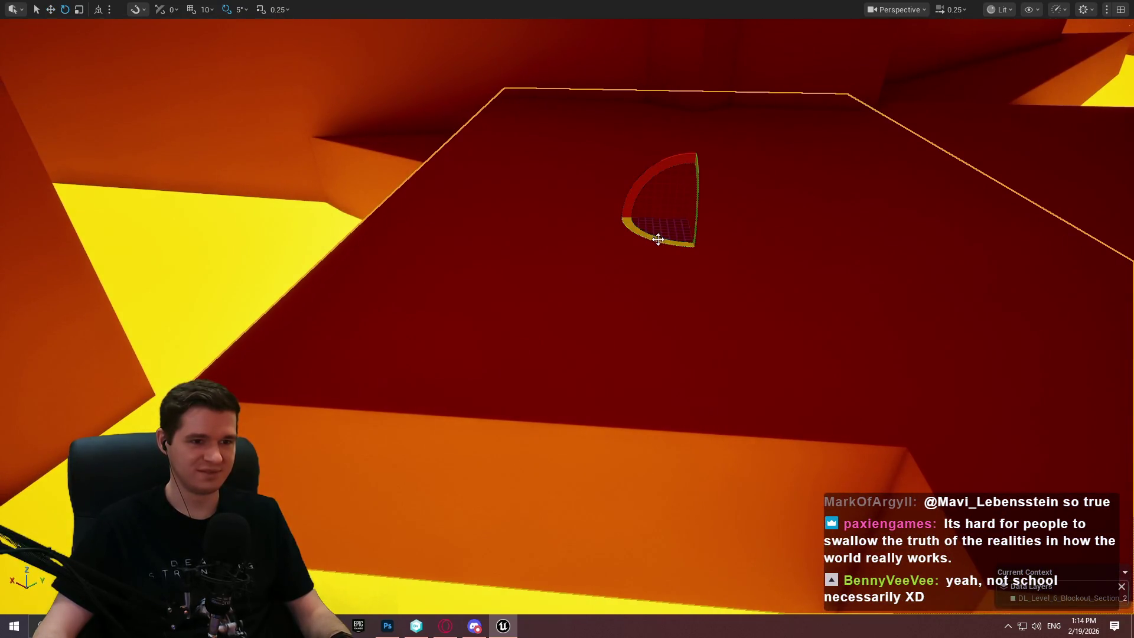
pyautogui.click(658, 238)
pyautogui.press('w')
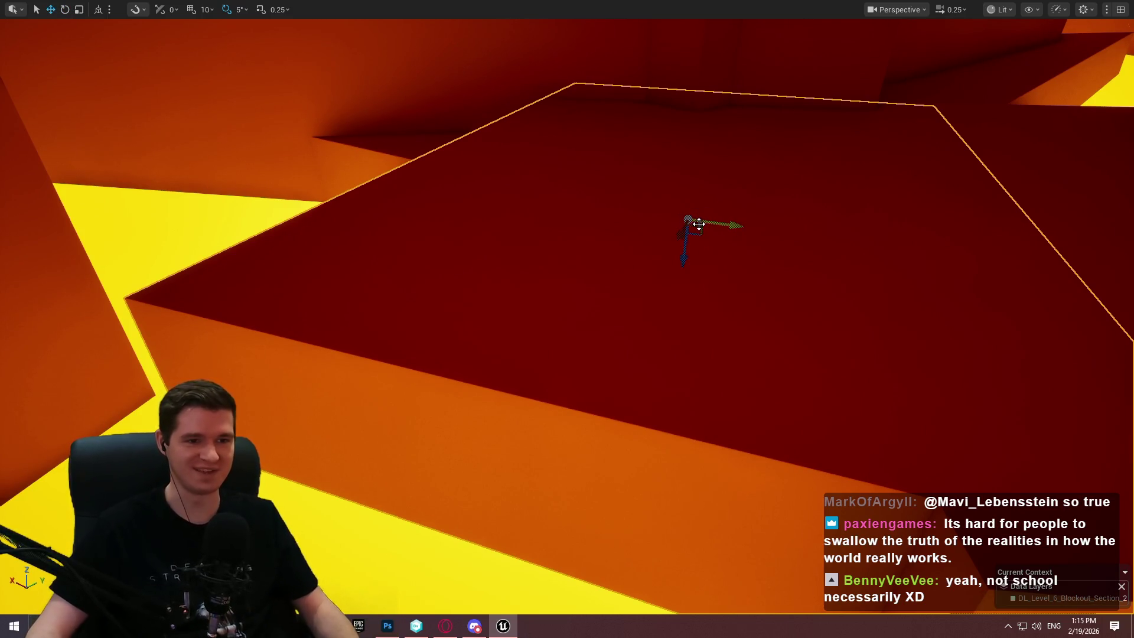
pyautogui.moveTo(696, 227)
pyautogui.mouseDown()
pyautogui.moveTo(764, 220)
pyautogui.moveTo(774, 210)
pyautogui.moveTo(762, 195)
pyautogui.moveTo(848, 221)
pyautogui.moveTo(854, 236)
pyautogui.mouseUp()
pyautogui.click(752, 281)
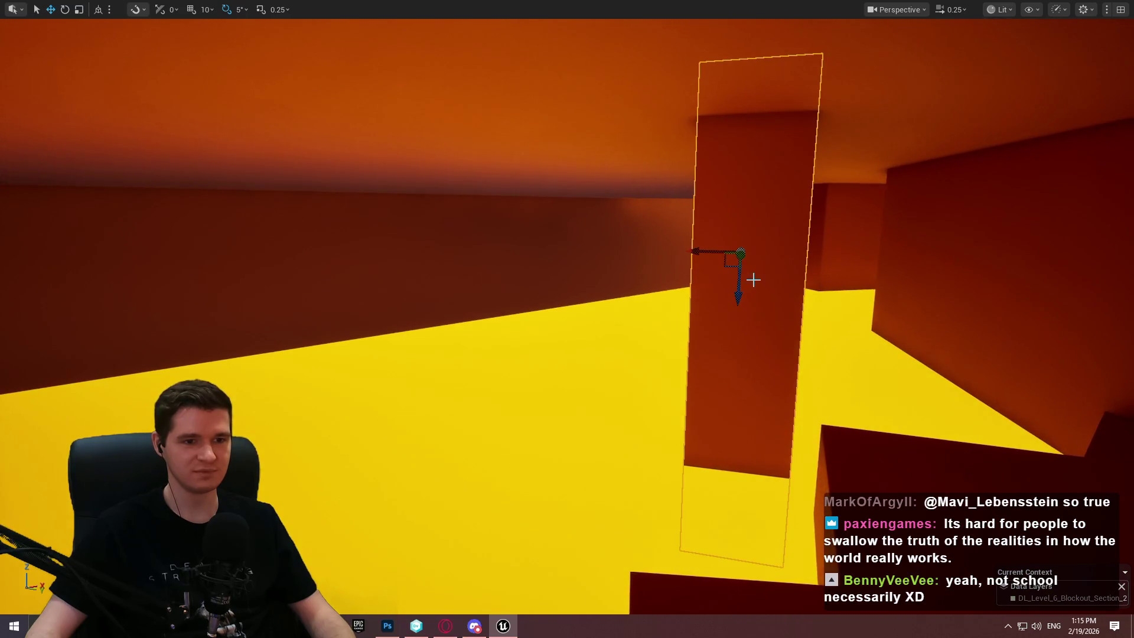
# View the tall pillar from its side and slide it far left along the corridor.
pyautogui.moveTo(752, 281); pyautogui.dragTo(752, 281)
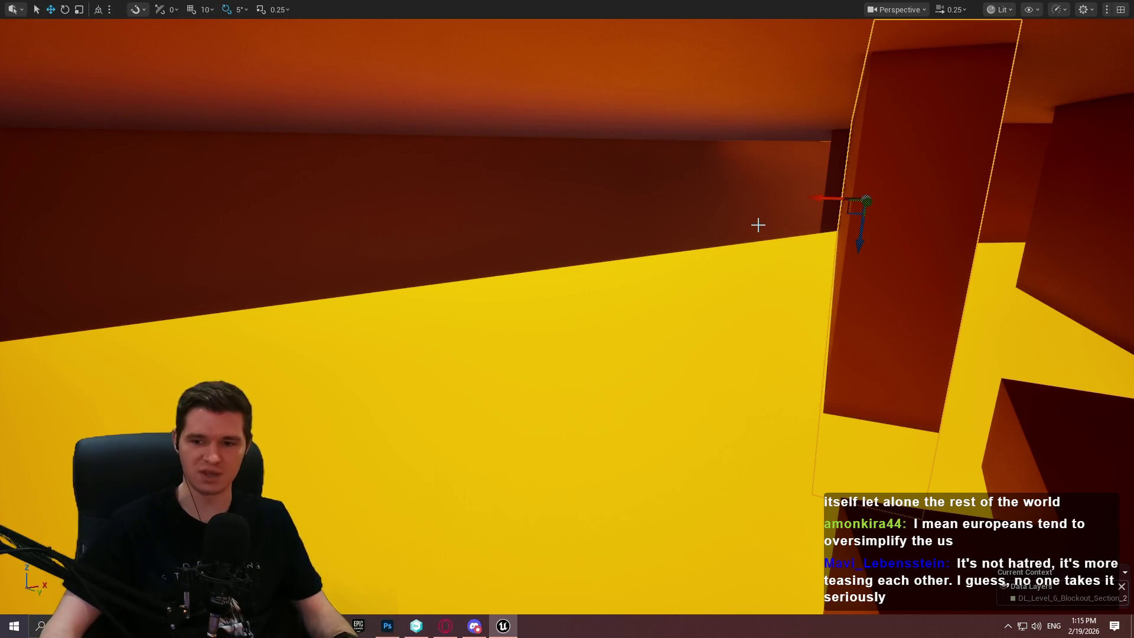
pyautogui.moveTo(860, 273)
pyautogui.mouseDown()
pyautogui.moveTo(861, 307)
pyautogui.moveTo(901, 286)
pyautogui.mouseUp()
pyautogui.press('e')
pyautogui.press('w')
pyautogui.moveTo(968, 251)
pyautogui.mouseDown()
pyautogui.moveTo(916, 256)
pyautogui.moveTo(1012, 222)
pyautogui.mouseUp()
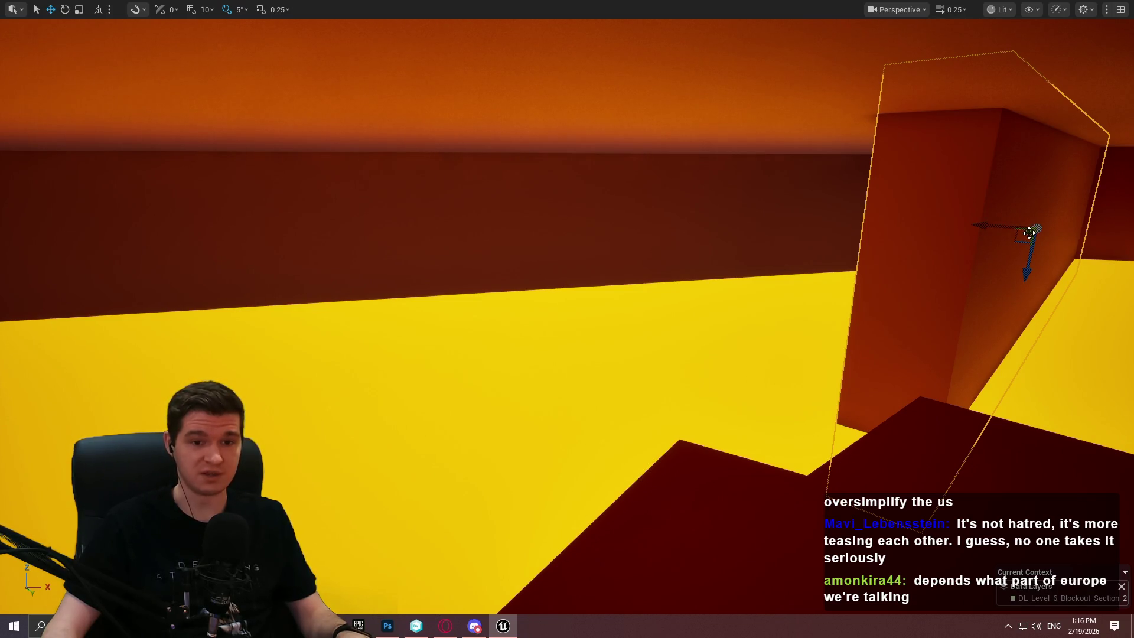
pyautogui.scroll(5, 1013, 239)
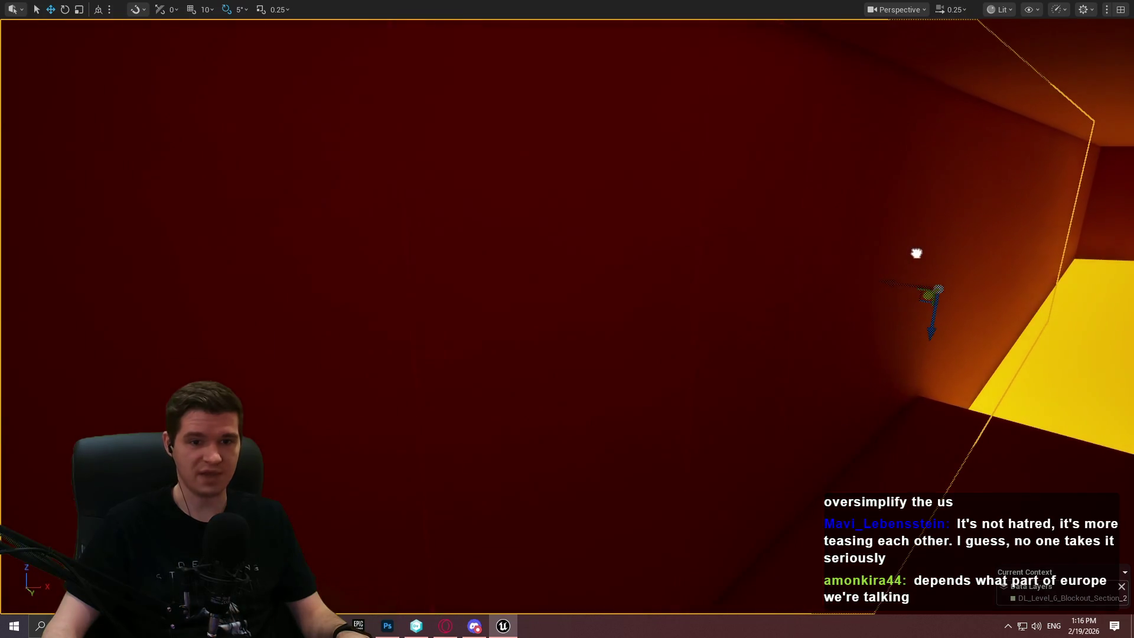
pyautogui.press('e')
pyautogui.scroll(-5, 959, 305)
pyautogui.press('w')
pyautogui.moveTo(924, 285)
pyautogui.mouseDown()
pyautogui.moveTo(222, 240)
pyautogui.moveTo(269, 254)
pyautogui.moveTo(223, 245)
pyautogui.moveTo(240, 247)
pyautogui.mouseUp()
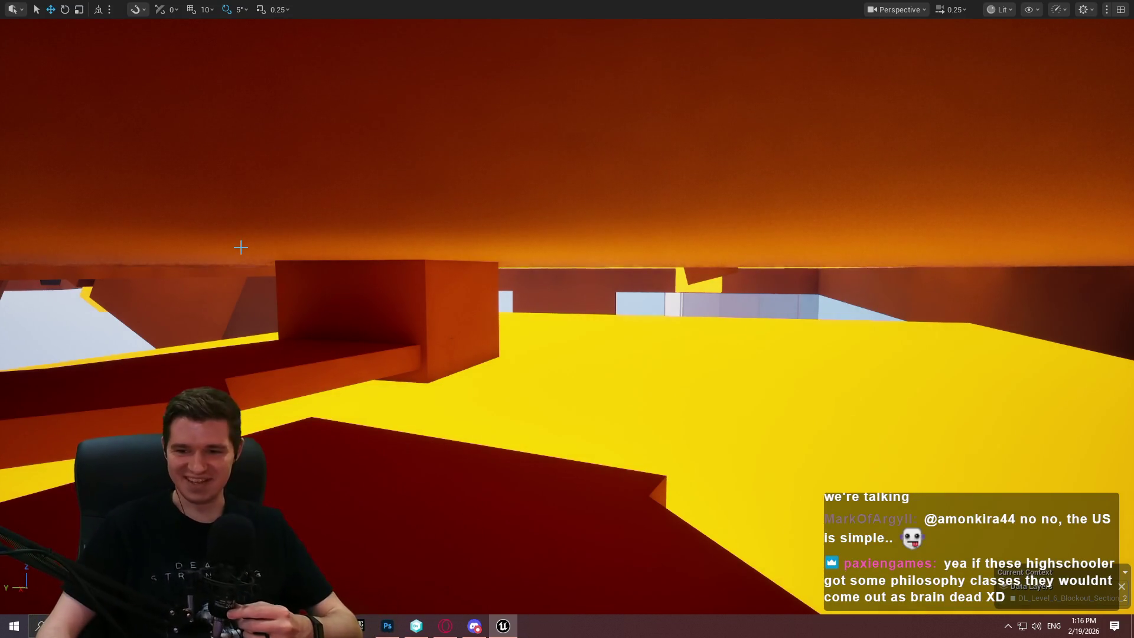
# Fly under the orange platform and along the corridor to frame the long red wall.
pyautogui.moveTo(533, 278)
pyautogui.mouseDown()
pyautogui.moveTo(506, 271)
pyautogui.moveTo(572, 288)
pyautogui.moveTo(529, 383)
pyautogui.moveTo(508, 360)
pyautogui.moveTo(675, 404)
pyautogui.mouseUp()
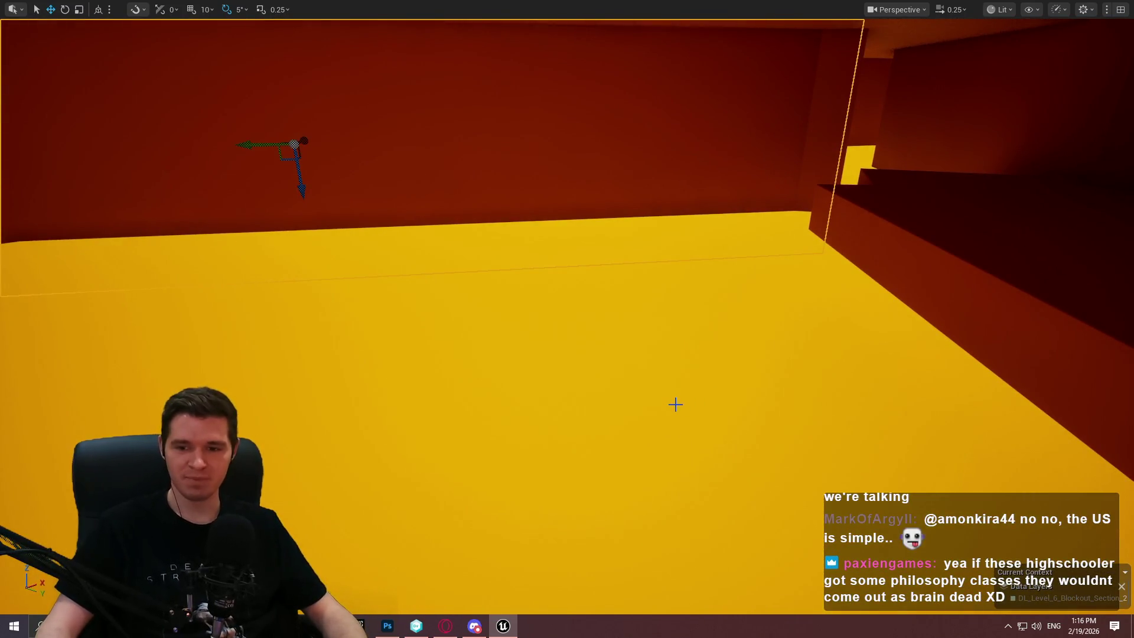
pyautogui.moveTo(659, 352)
pyautogui.mouseDown()
pyautogui.moveTo(638, 375)
pyautogui.moveTo(658, 352)
pyautogui.mouseUp()
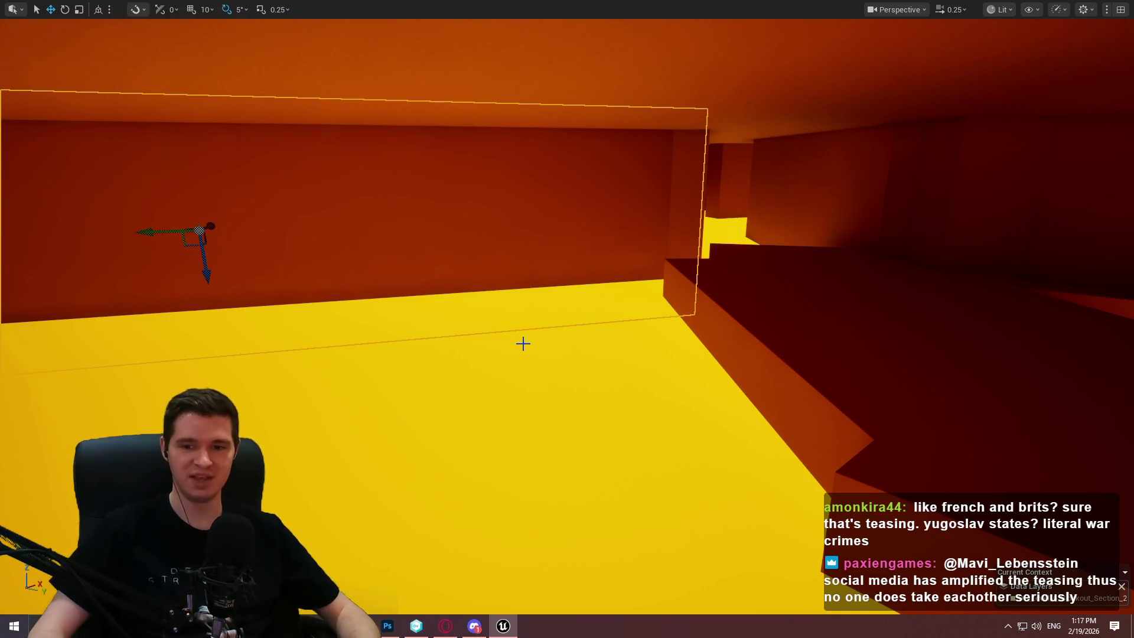
pyautogui.moveTo(667, 337); pyautogui.dragTo(631, 416)
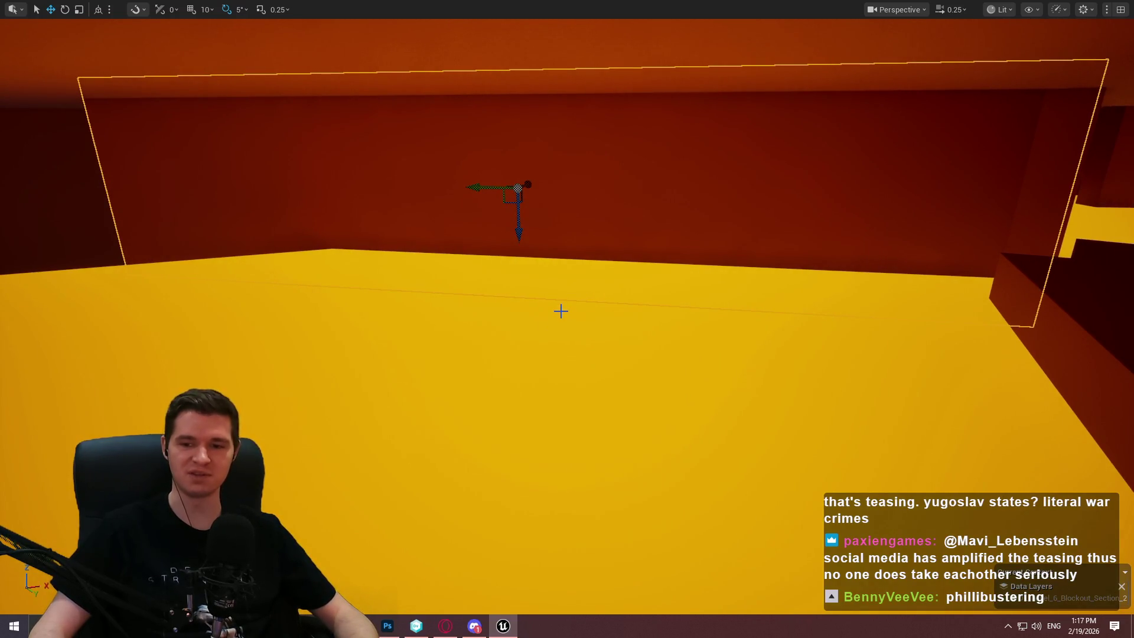
pyautogui.moveTo(560, 310)
pyautogui.mouseDown()
pyautogui.moveTo(576, 294)
pyautogui.moveTo(671, 292)
pyautogui.mouseUp()
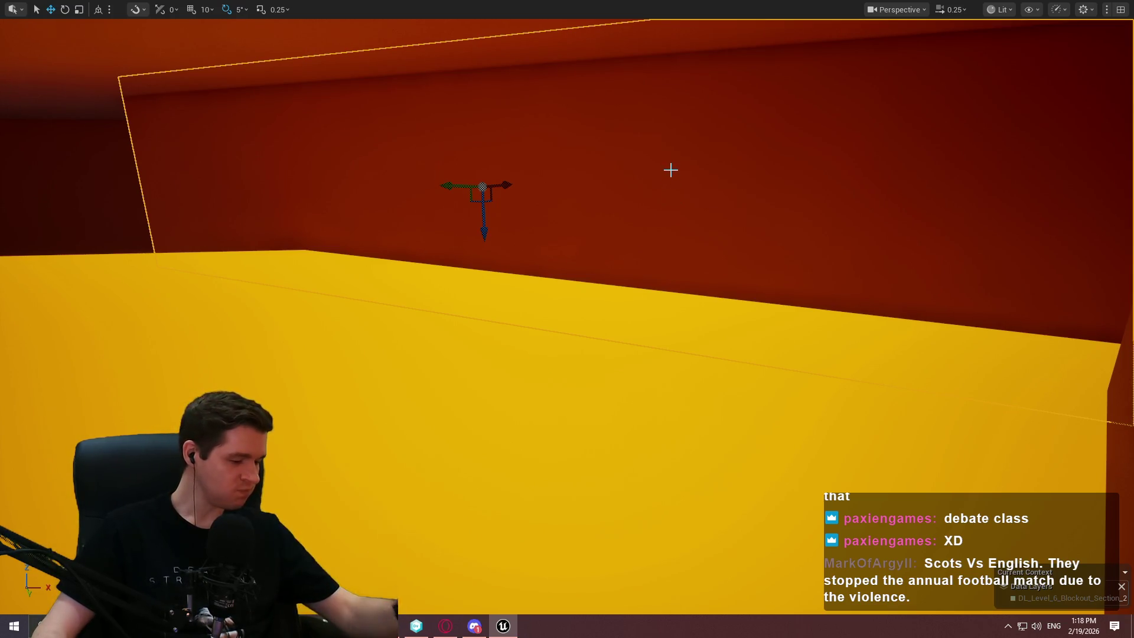
pyautogui.moveTo(567, 319)
pyautogui.mouseDown()
pyautogui.moveTo(637, 408)
pyautogui.moveTo(573, 363)
pyautogui.moveTo(584, 372)
pyautogui.moveTo(608, 354)
pyautogui.moveTo(603, 366)
pyautogui.moveTo(555, 354)
pyautogui.moveTo(567, 363)
pyautogui.moveTo(805, 272)
pyautogui.moveTo(728, 294)
pyautogui.moveTo(597, 303)
pyautogui.moveTo(558, 301)
pyautogui.moveTo(616, 290)
pyautogui.moveTo(337, 263)
pyautogui.moveTo(519, 260)
pyautogui.moveTo(484, 260)
pyautogui.moveTo(449, 224)
pyautogui.moveTo(1051, 232)
pyautogui.moveTo(443, 215)
pyautogui.moveTo(493, 221)
pyautogui.mouseUp()
pyautogui.press('e')
pyautogui.press('w')
# Turn the red block about 110 degrees and slide it right, then back about 105 degrees and left.
pyautogui.press('e')
pyautogui.moveTo(378, 194); pyautogui.dragTo(307, 204)
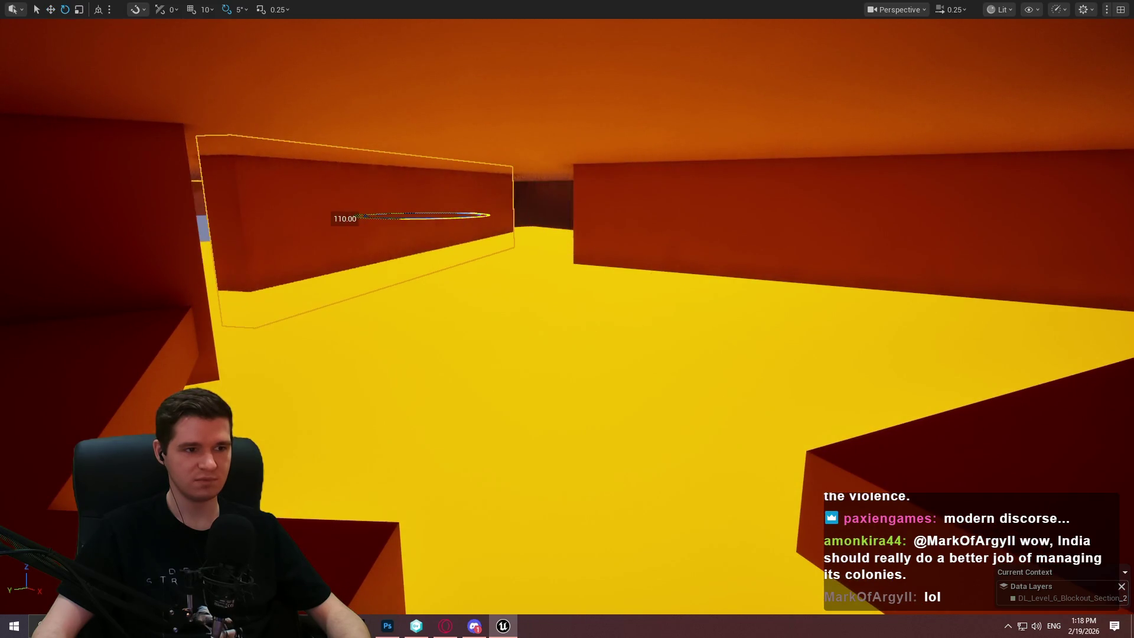
pyautogui.moveTo(386, 213)
pyautogui.mouseDown()
pyautogui.moveTo(555, 219)
pyautogui.moveTo(518, 233)
pyautogui.mouseUp()
pyautogui.press('e')
pyautogui.moveTo(599, 344); pyautogui.dragTo(637, 342)
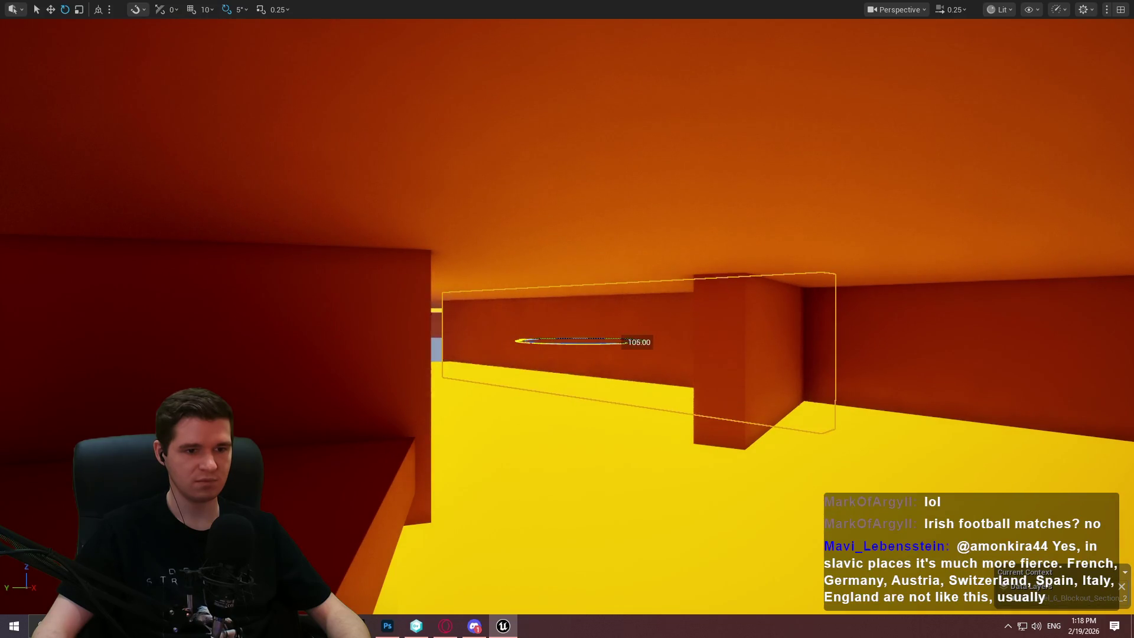
pyautogui.moveTo(563, 336); pyautogui.dragTo(476, 332)
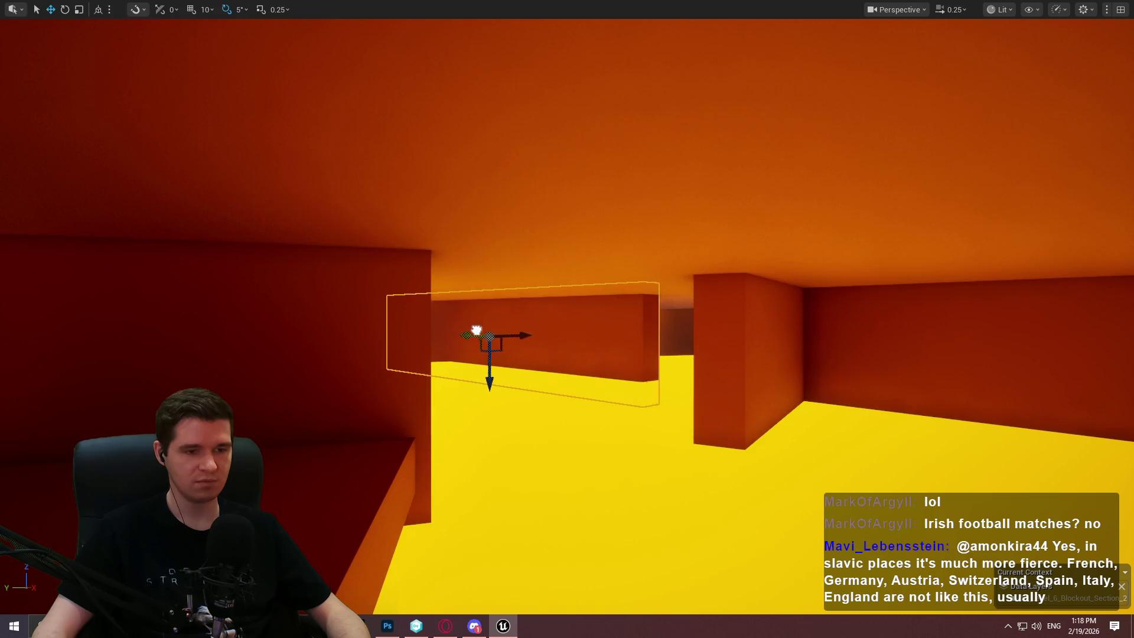
# Turn the red block to stand across the corridor and nudge it into place.
pyautogui.press('s')
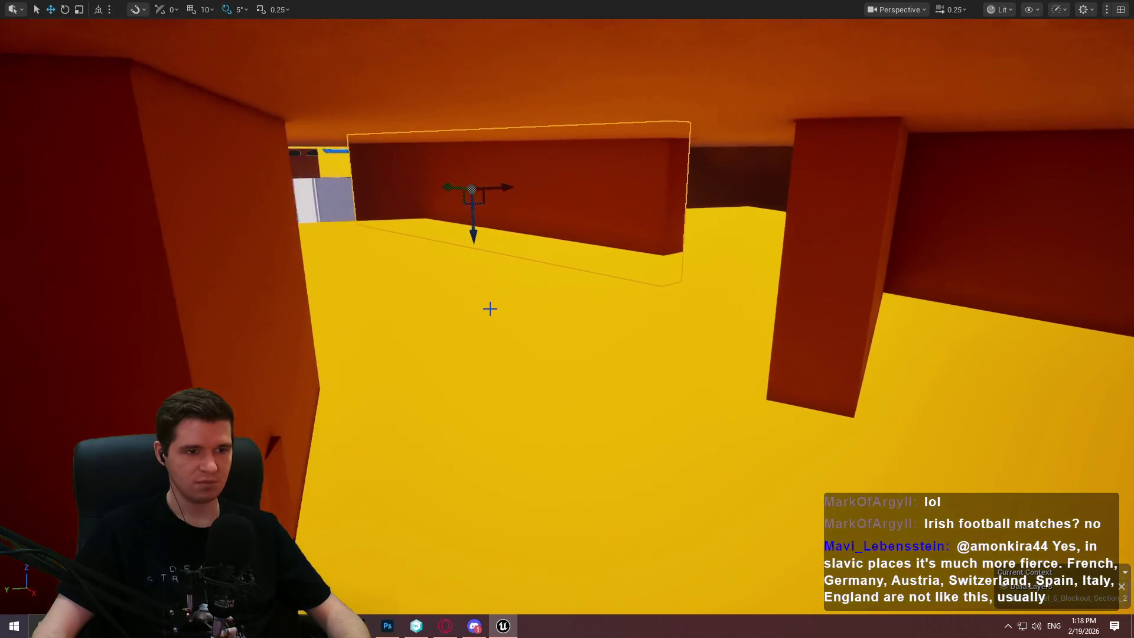
pyautogui.press('e')
pyautogui.moveTo(466, 189)
pyautogui.mouseDown()
pyautogui.moveTo(435, 238)
pyautogui.moveTo(459, 193)
pyautogui.mouseUp()
pyautogui.press('w')
pyautogui.moveTo(390, 208)
pyautogui.mouseDown()
pyautogui.moveTo(303, 207)
pyautogui.moveTo(606, 238)
pyautogui.moveTo(721, 188)
pyautogui.mouseUp()
pyautogui.press('e')
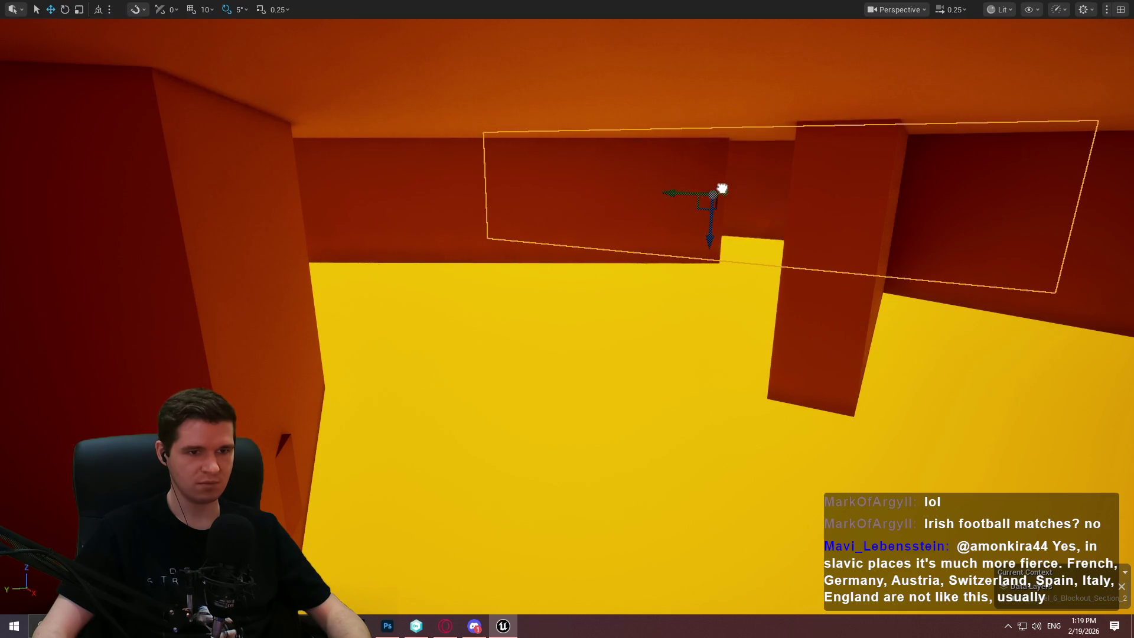
# Fly through the level to face the large red wall.
pyautogui.moveTo(567, 319); pyautogui.dragTo(567, 484)
pyautogui.scroll(2, 609, 263)
pyautogui.moveTo(609, 264); pyautogui.dragTo(609, 263)
# Select the large red wall, rotate it about 55 degrees and slide it left over the opening.
pyautogui.click(609, 263)
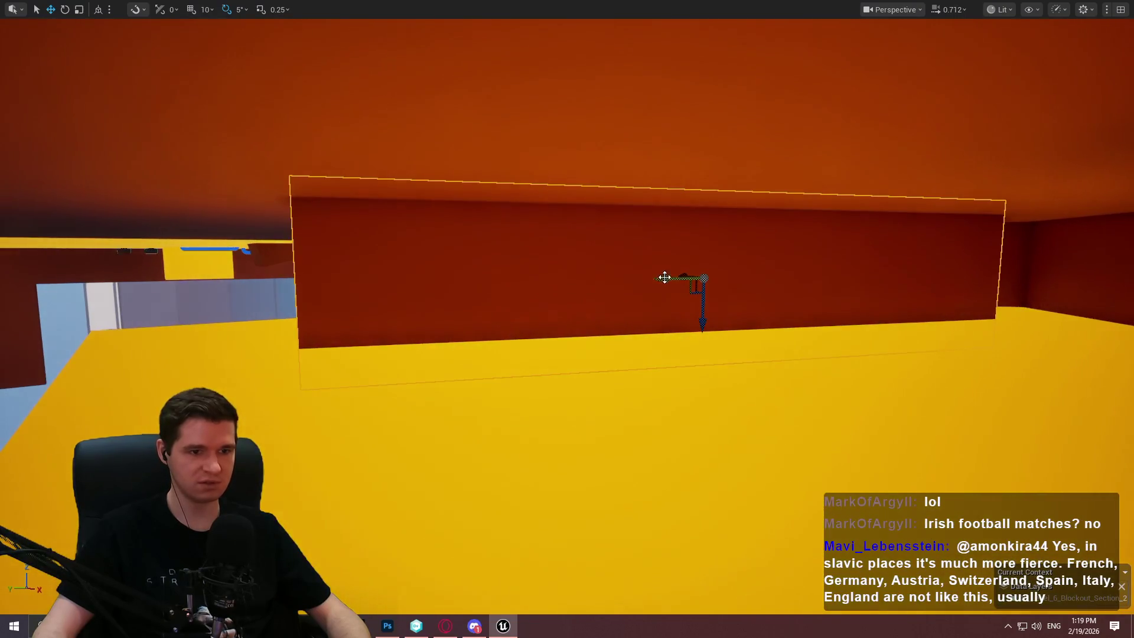
pyautogui.press('e')
pyautogui.moveTo(752, 291); pyautogui.dragTo(732, 287)
pyautogui.moveTo(613, 283); pyautogui.dragTo(534, 282)
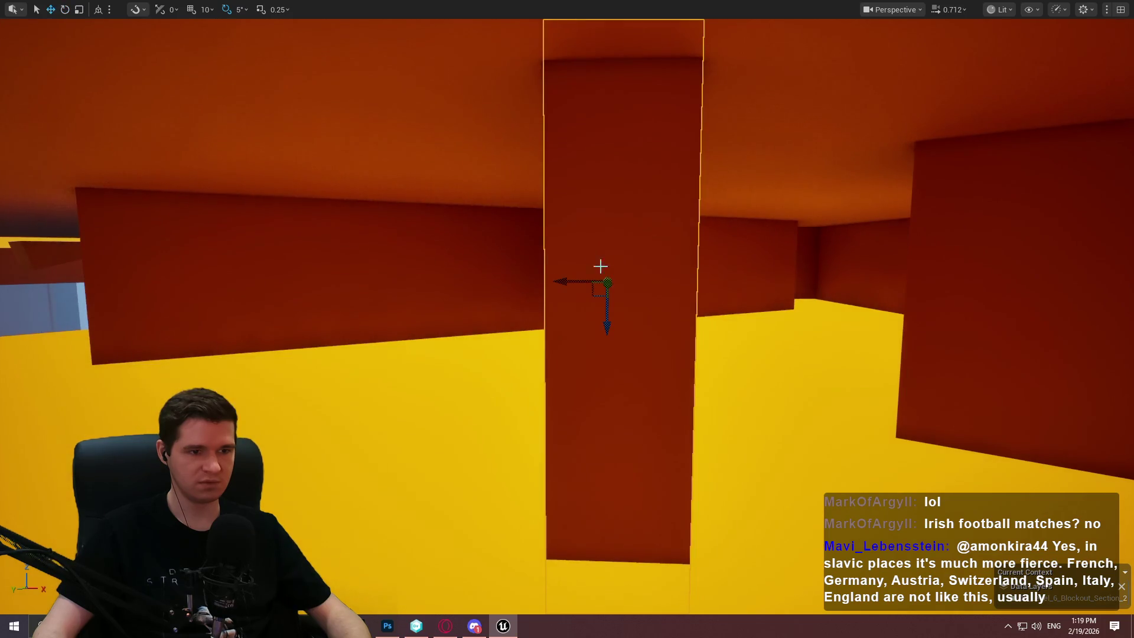
pyautogui.moveTo(617, 266); pyautogui.dragTo(595, 293)
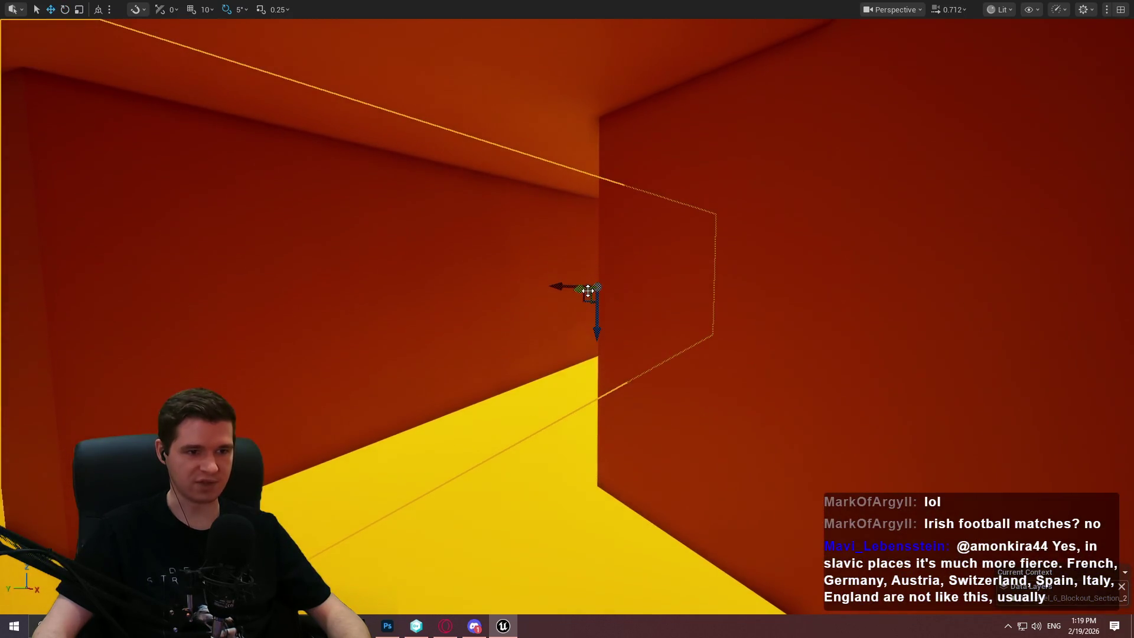
pyautogui.moveTo(463, 302)
pyautogui.mouseDown()
pyautogui.moveTo(640, 278)
pyautogui.moveTo(658, 257)
pyautogui.moveTo(446, 283)
pyautogui.moveTo(645, 294)
pyautogui.moveTo(560, 268)
pyautogui.moveTo(663, 281)
pyautogui.moveTo(597, 265)
pyautogui.moveTo(391, 266)
pyautogui.moveTo(795, 283)
pyautogui.mouseUp()
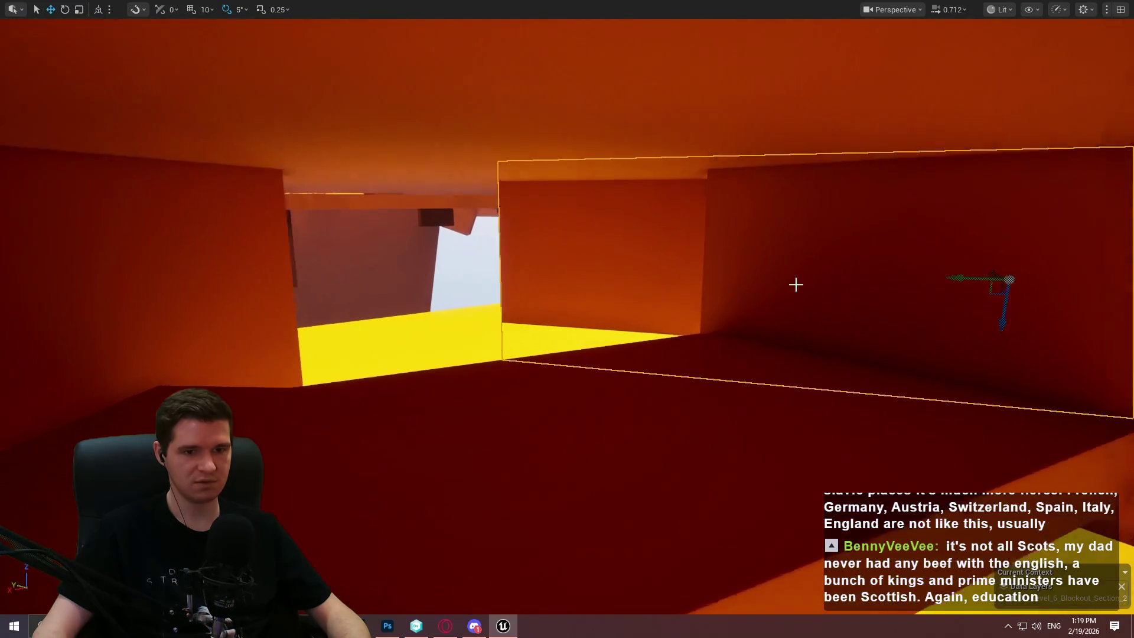
pyautogui.moveTo(979, 277)
pyautogui.mouseDown()
pyautogui.moveTo(587, 265)
pyautogui.moveTo(614, 267)
pyautogui.mouseUp()
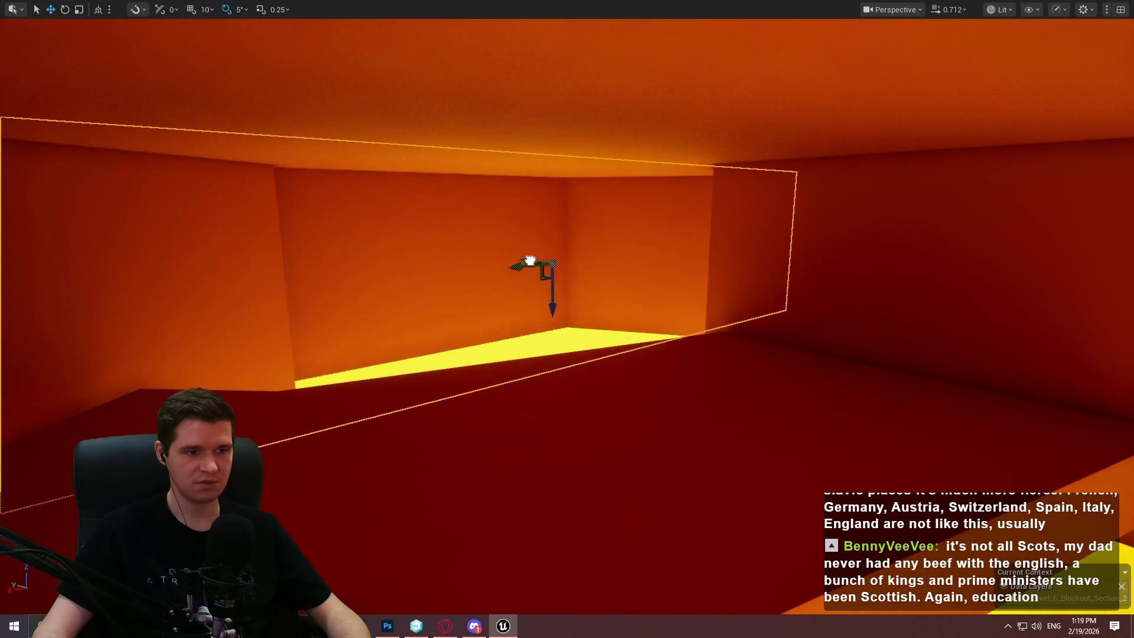
pyautogui.moveTo(598, 265)
pyautogui.mouseDown()
pyautogui.moveTo(549, 267)
pyautogui.moveTo(626, 266)
pyautogui.moveTo(590, 254)
pyautogui.moveTo(590, 277)
pyautogui.moveTo(589, 264)
pyautogui.mouseUp()
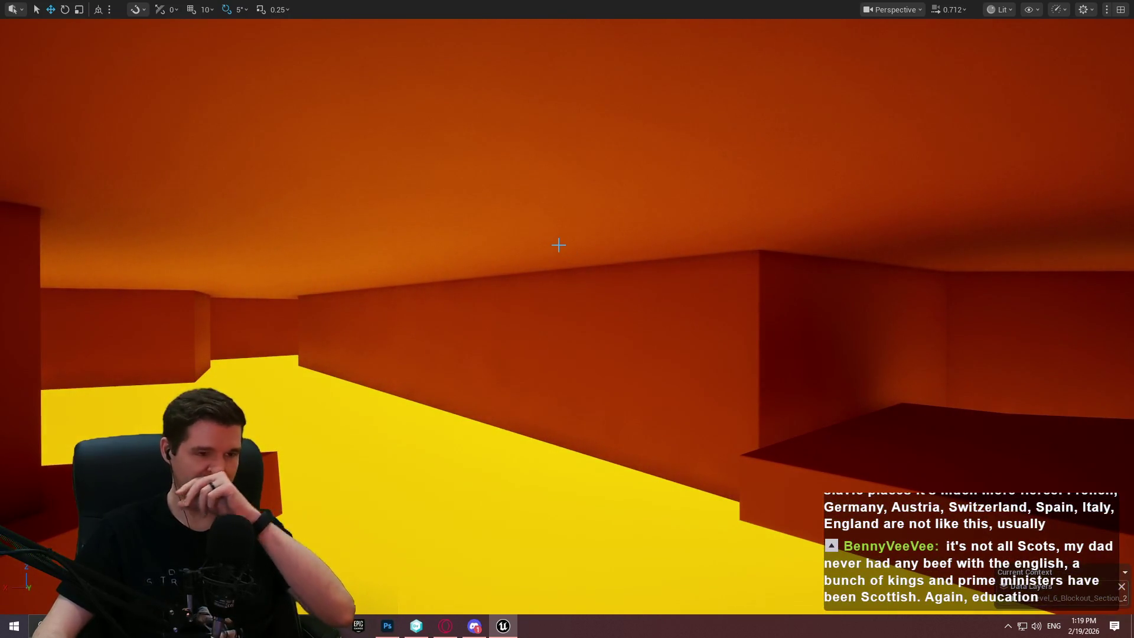
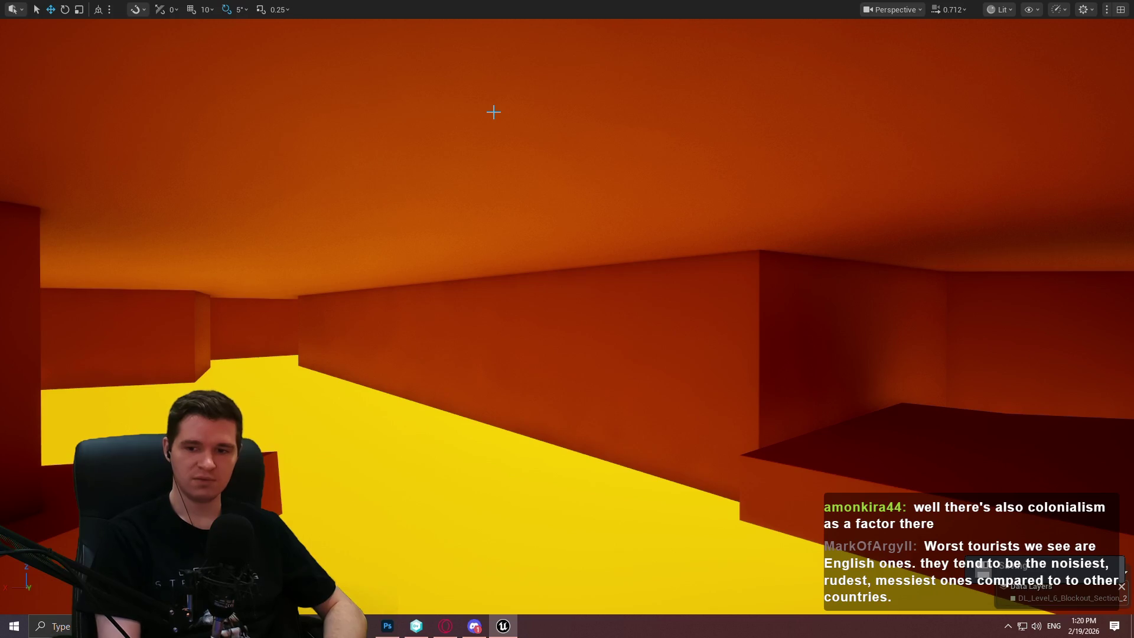
# Fly through the lava corridor until looking down onto the dark platform.
pyautogui.moveTo(633, 417)
pyautogui.mouseDown()
pyautogui.moveTo(525, 418)
pyautogui.moveTo(810, 408)
pyautogui.mouseUp()
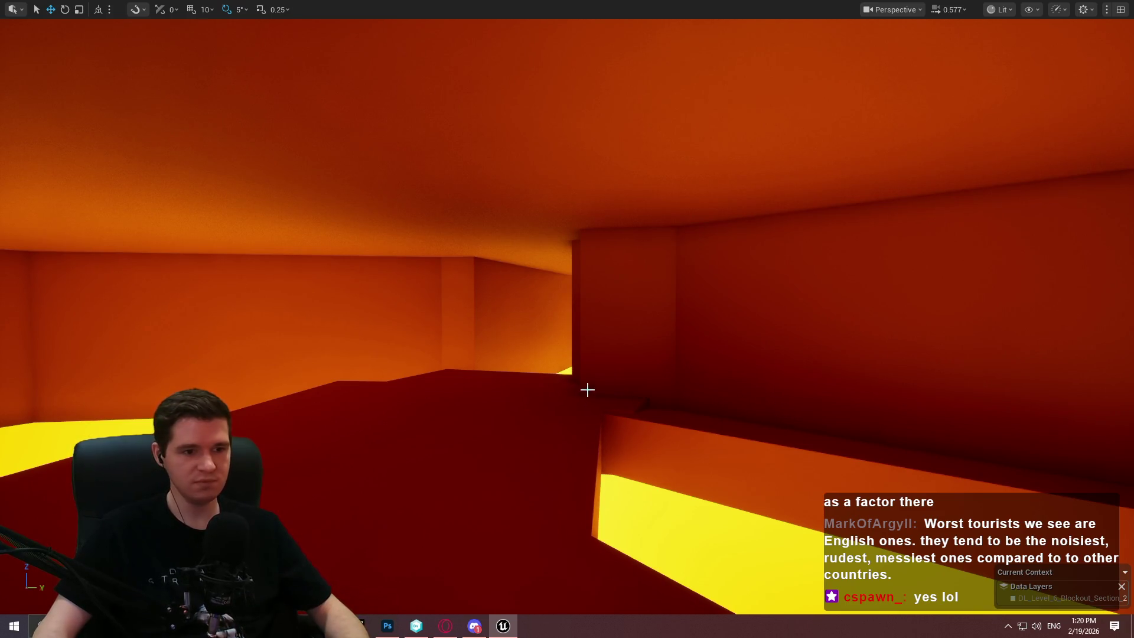
pyautogui.scroll(-2, 587, 389)
pyautogui.press('w')
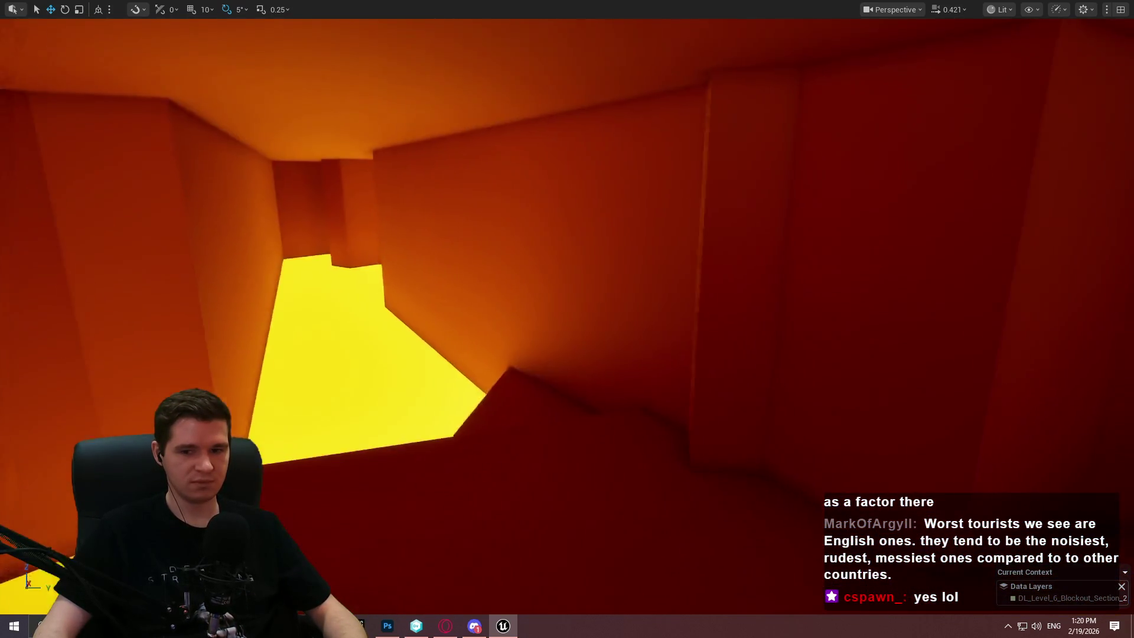
pyautogui.press('w')
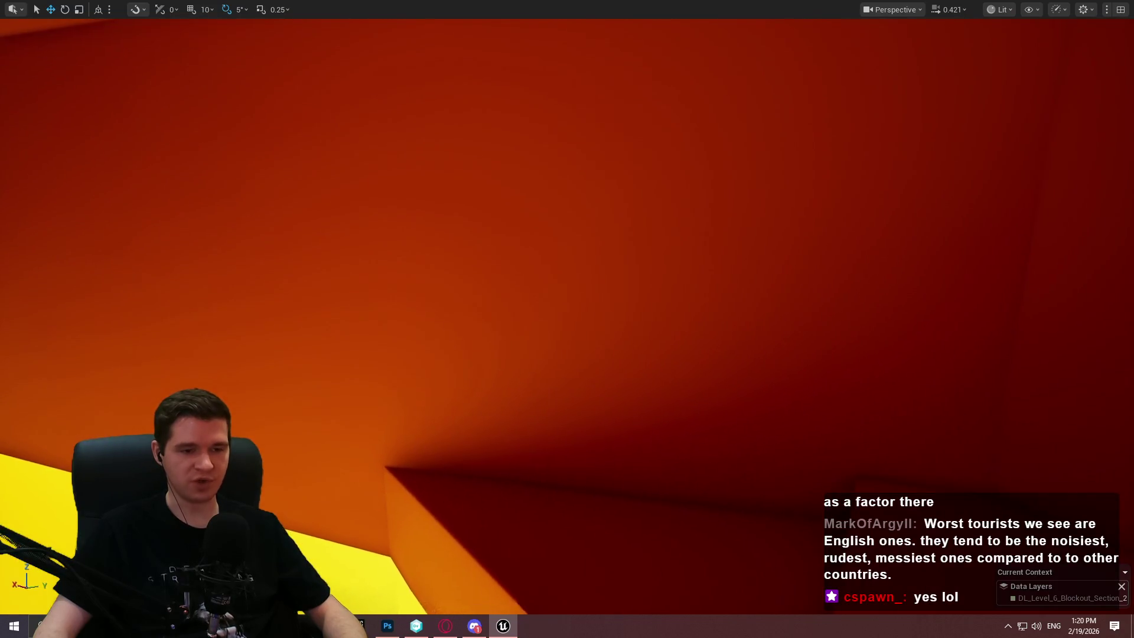
pyautogui.press('w')
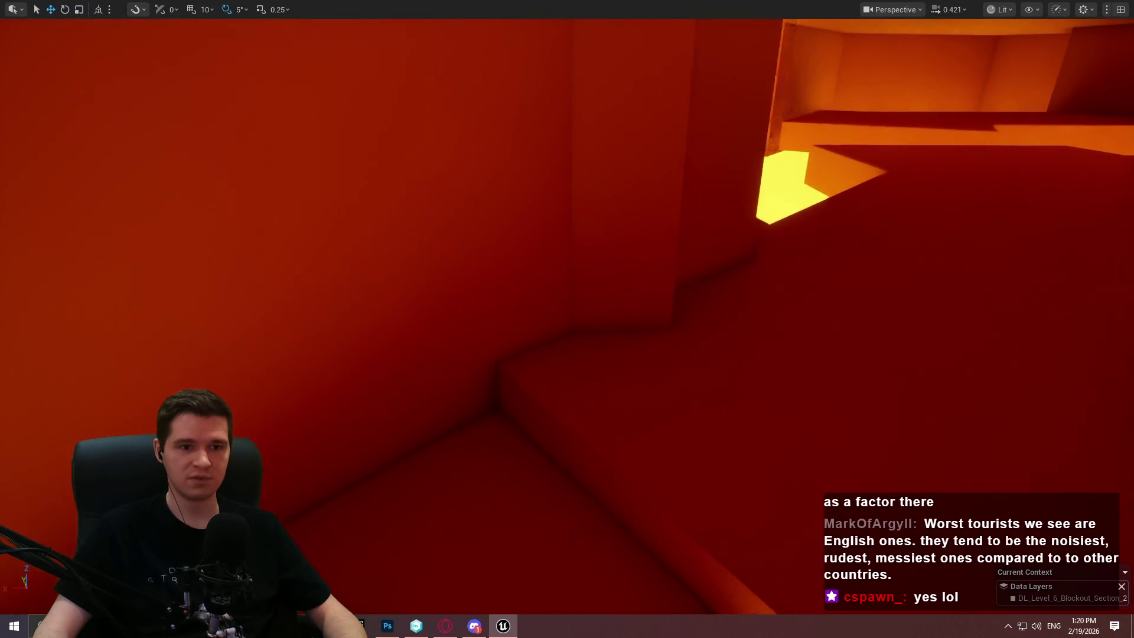
pyautogui.press('w')
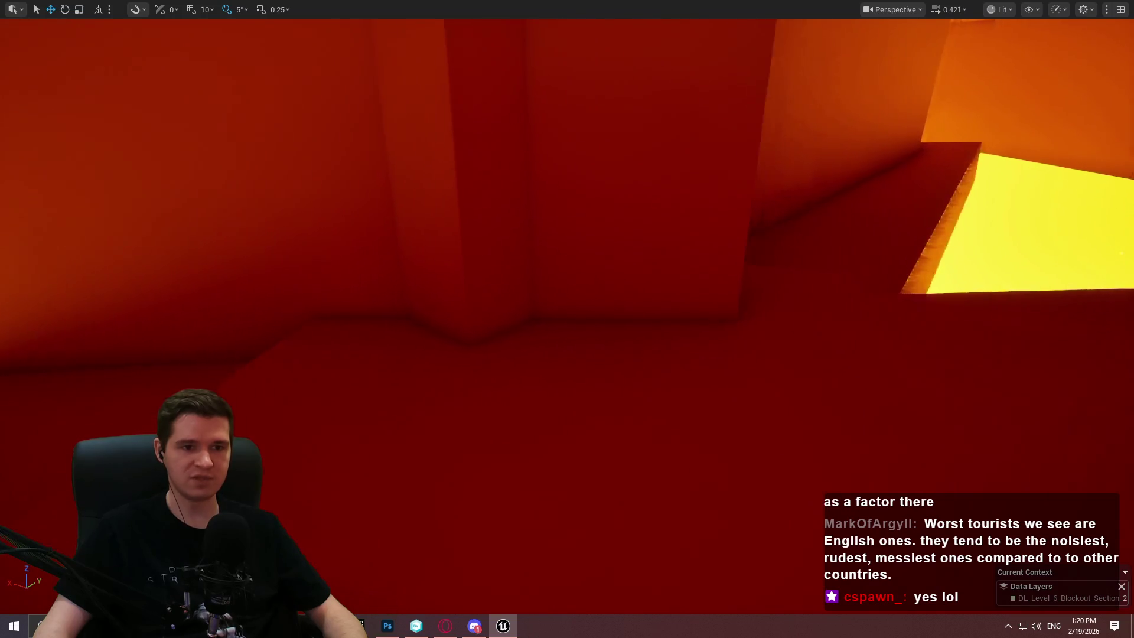
pyautogui.press('w')
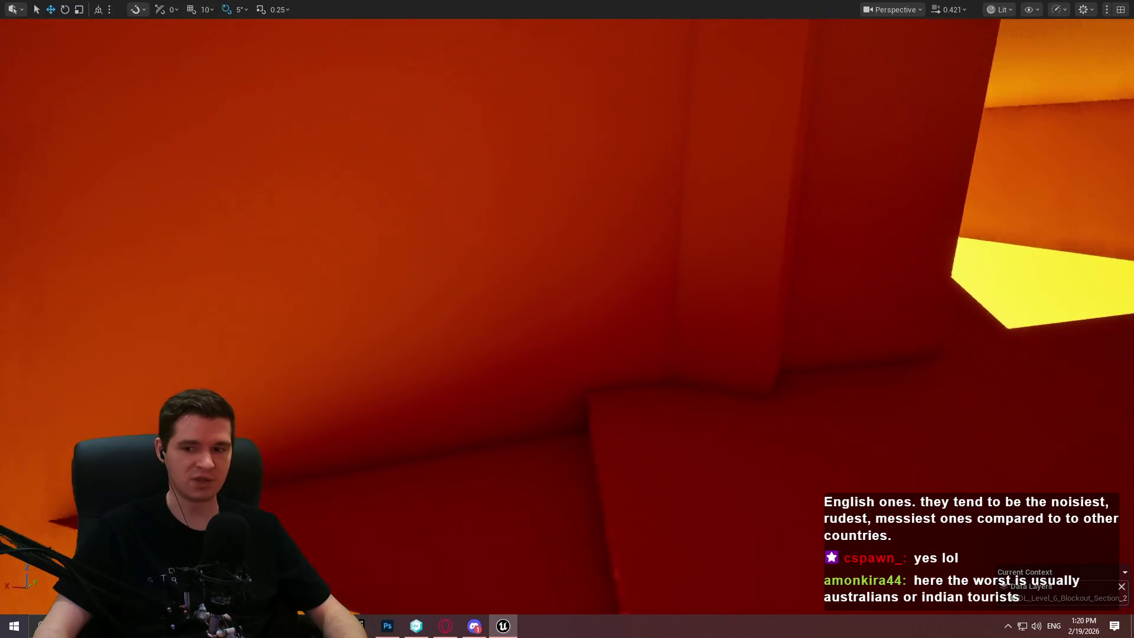
pyautogui.press('w')
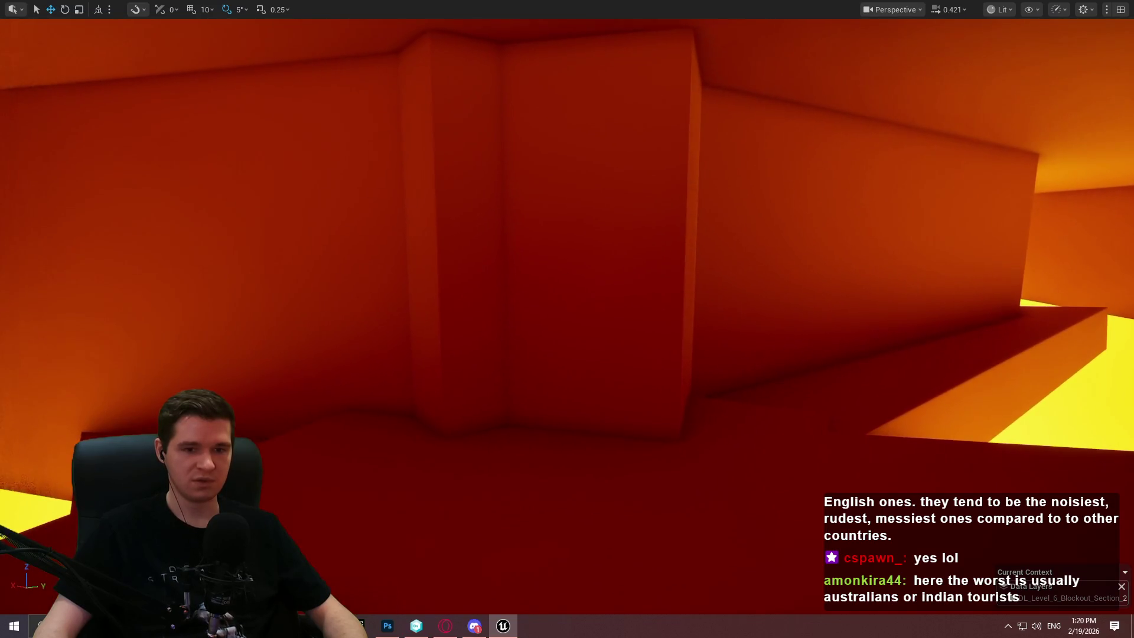
pyautogui.press('w')
pyautogui.moveTo(567, 319)
pyautogui.mouseDown()
pyautogui.moveTo(520, 307)
pyautogui.moveTo(532, 331)
pyautogui.moveTo(520, 355)
pyautogui.moveTo(508, 301)
pyautogui.moveTo(508, 349)
pyautogui.moveTo(472, 266)
pyautogui.moveTo(508, 284)
pyautogui.moveTo(643, 418)
pyautogui.mouseUp()
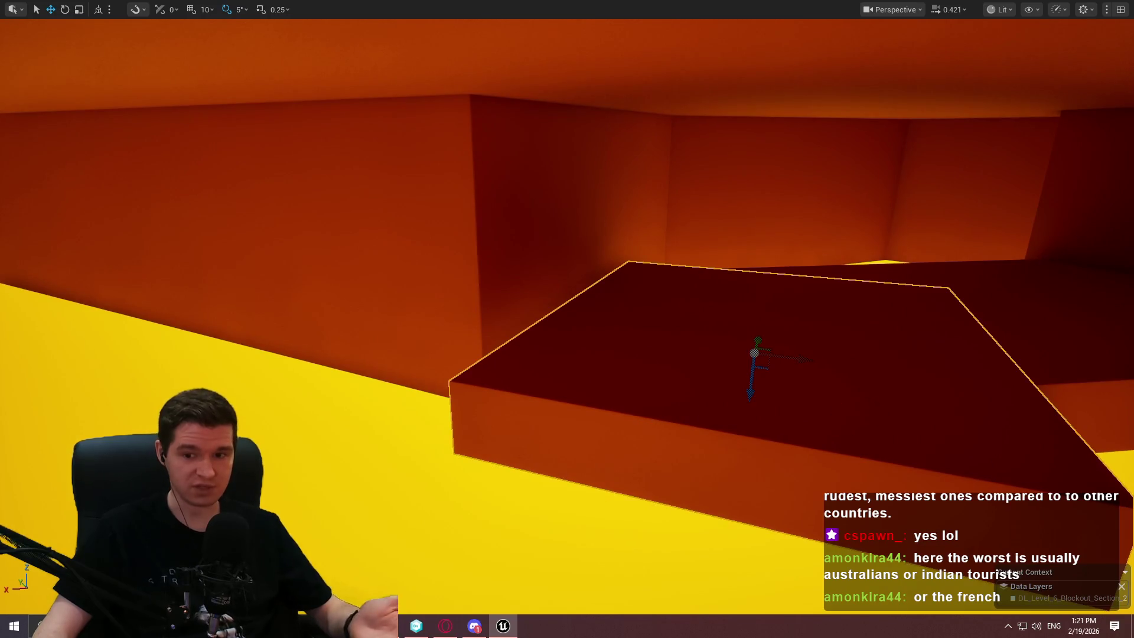
pyautogui.moveTo(787, 328)
pyautogui.mouseDown()
pyautogui.moveTo(787, 378)
pyautogui.moveTo(768, 366)
pyautogui.moveTo(779, 360)
pyautogui.moveTo(779, 313)
pyautogui.moveTo(779, 331)
pyautogui.mouseUp()
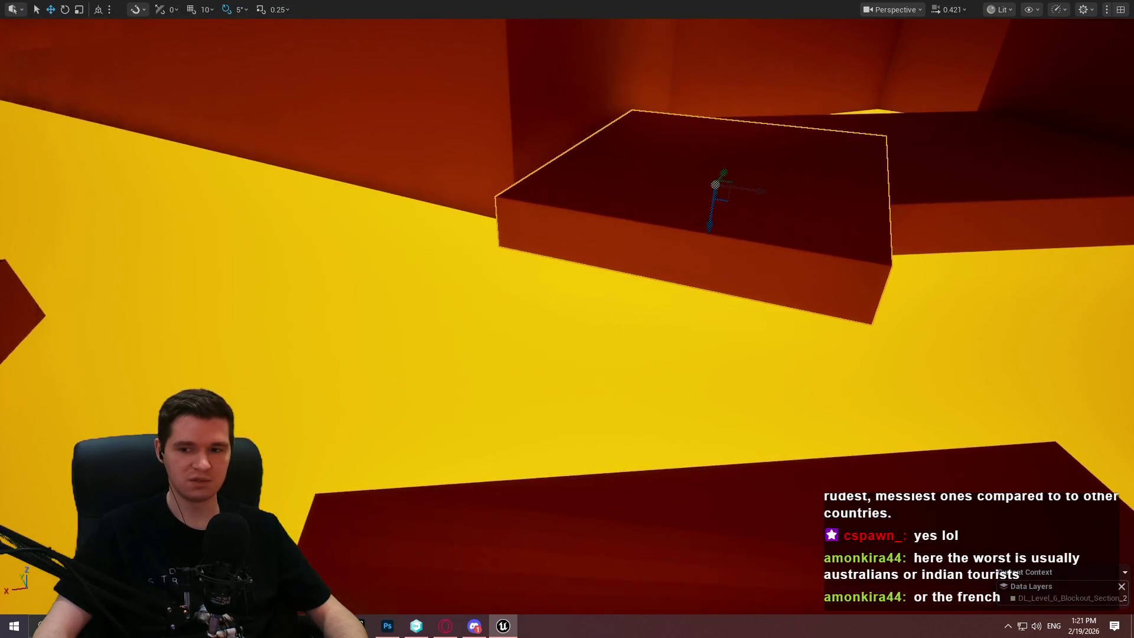
# Move the platform, stretch it into a long narrow beam, and tilt it -15°.
pyautogui.moveTo(725, 170); pyautogui.dragTo(650, 249)
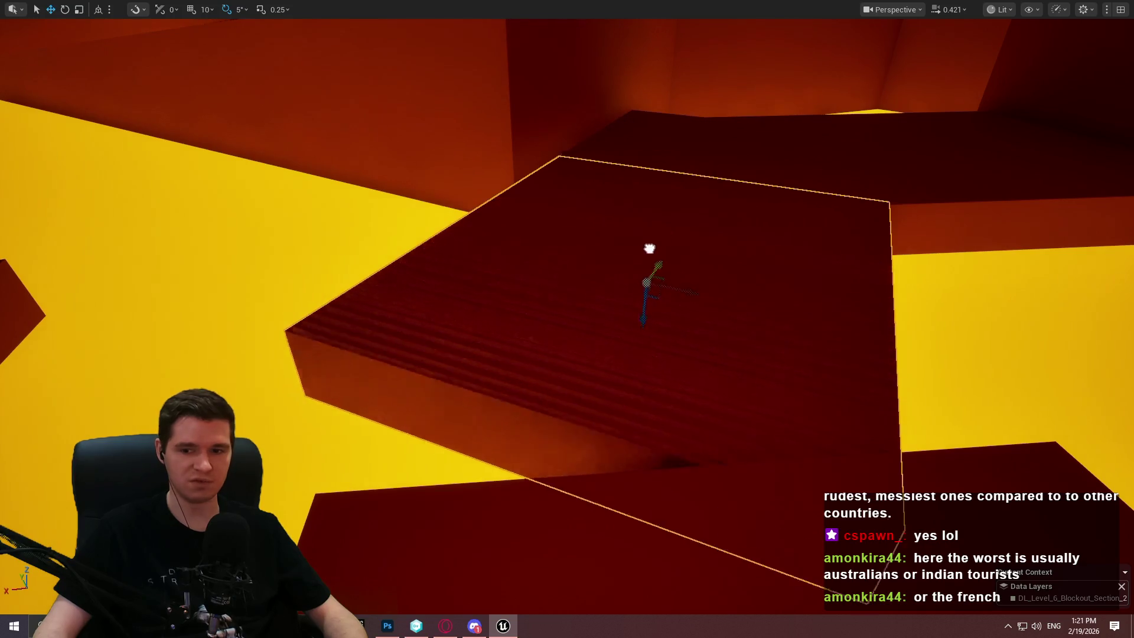
pyautogui.moveTo(652, 342)
pyautogui.mouseDown()
pyautogui.moveTo(625, 342)
pyautogui.moveTo(644, 342)
pyautogui.mouseUp()
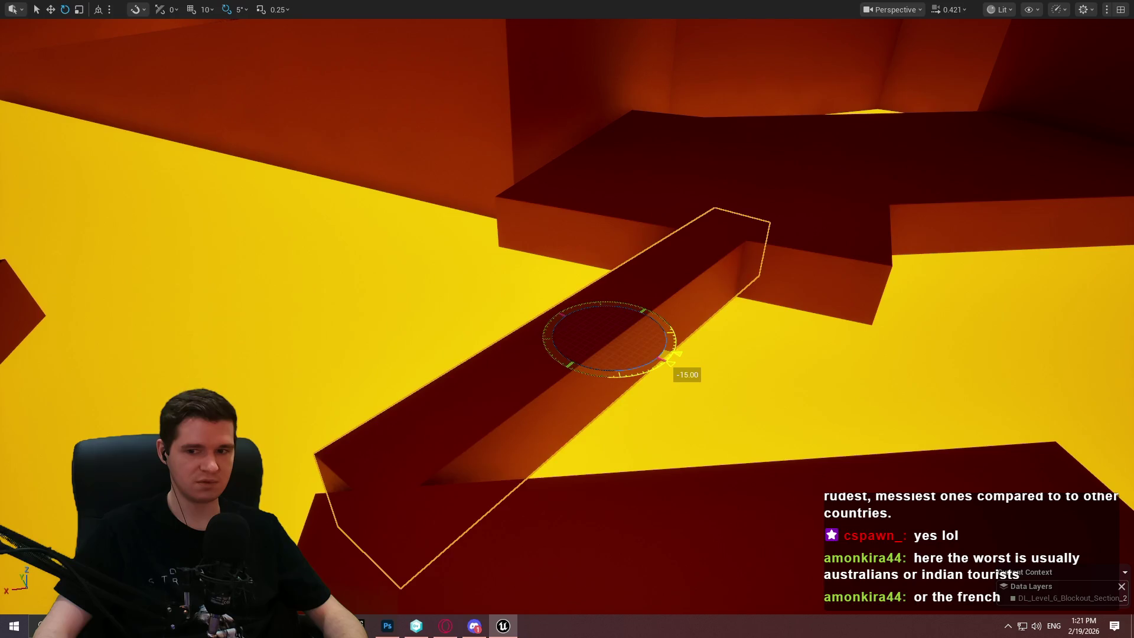
pyautogui.moveTo(674, 354); pyautogui.dragTo(472, 277)
pyautogui.rightClick(629, 59)
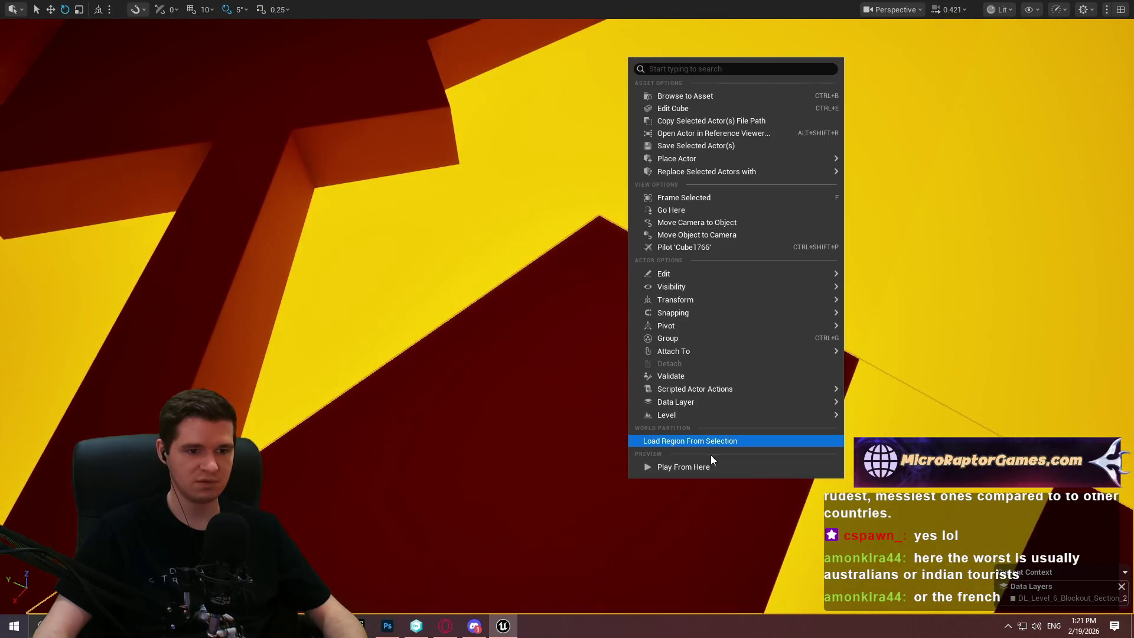
pyautogui.click(705, 467)
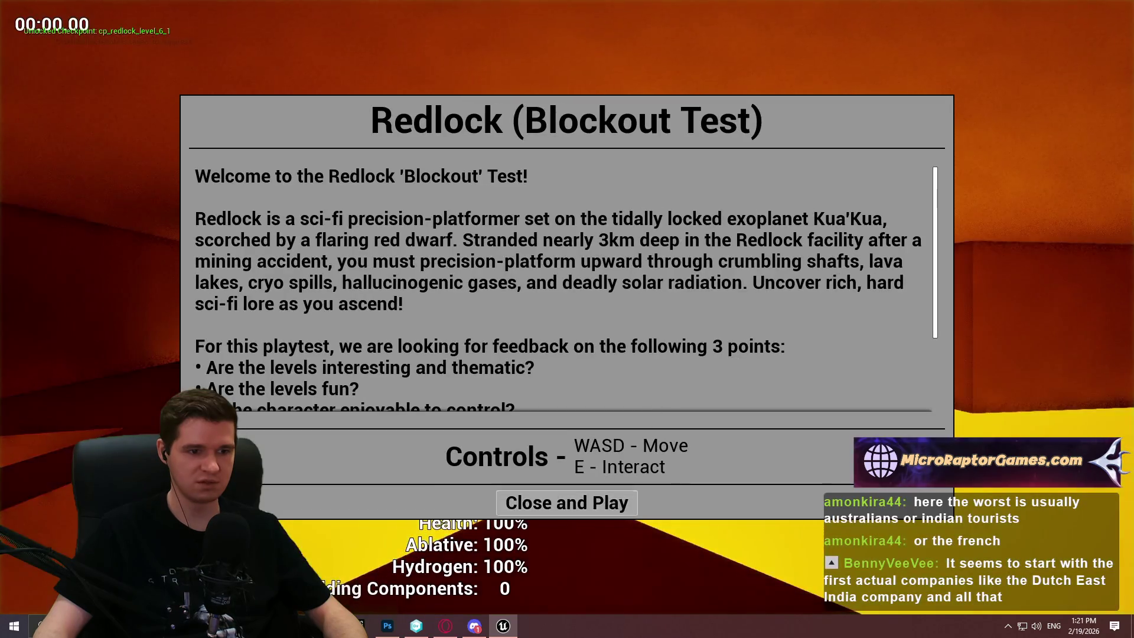
pyautogui.click(534, 503)
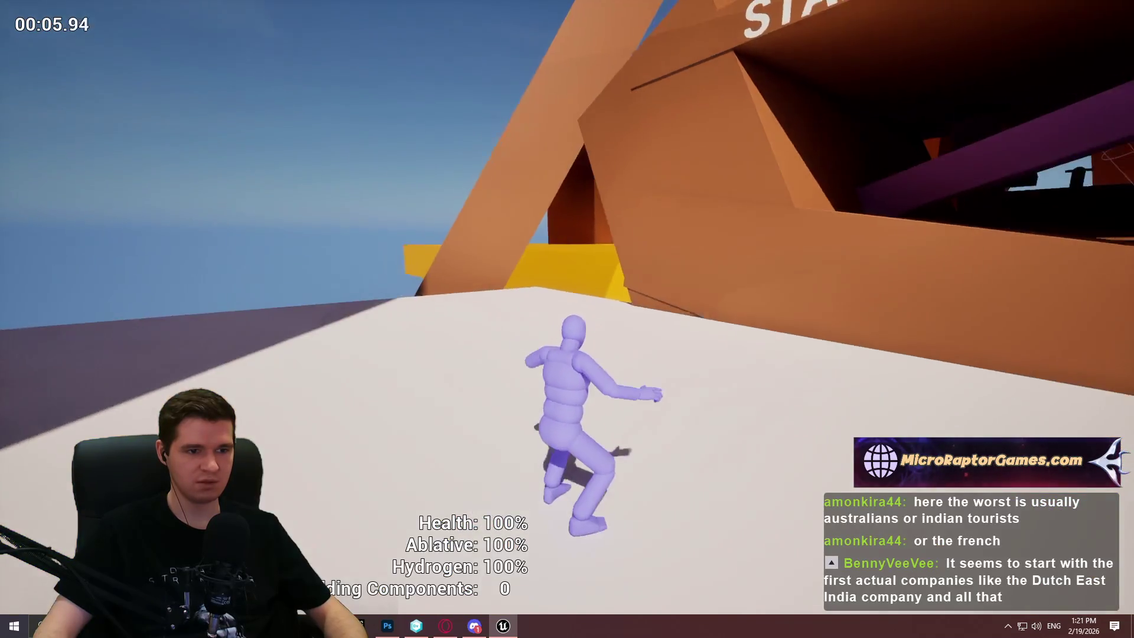
pyautogui.press('Escape')
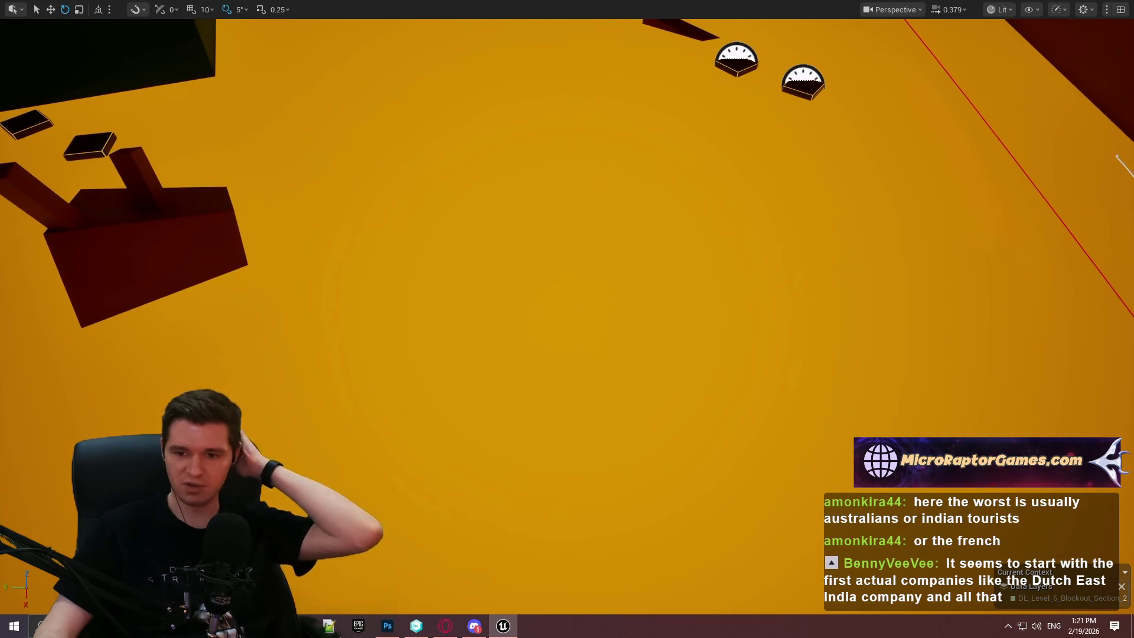
pyautogui.scroll(1, 567, 319)
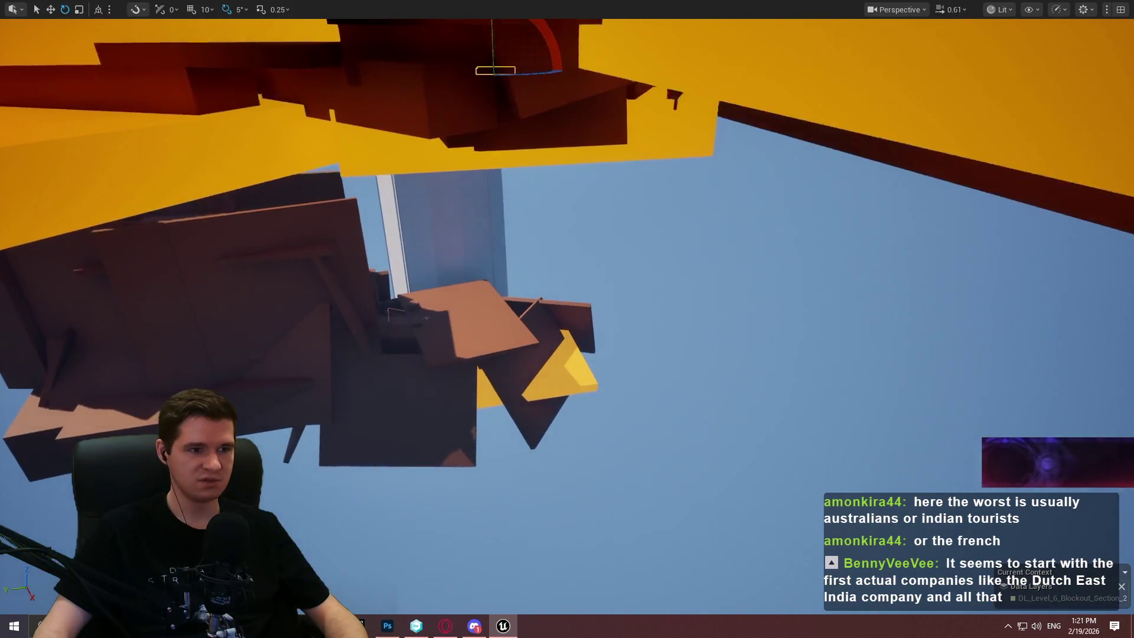
pyautogui.scroll(3, 567, 319)
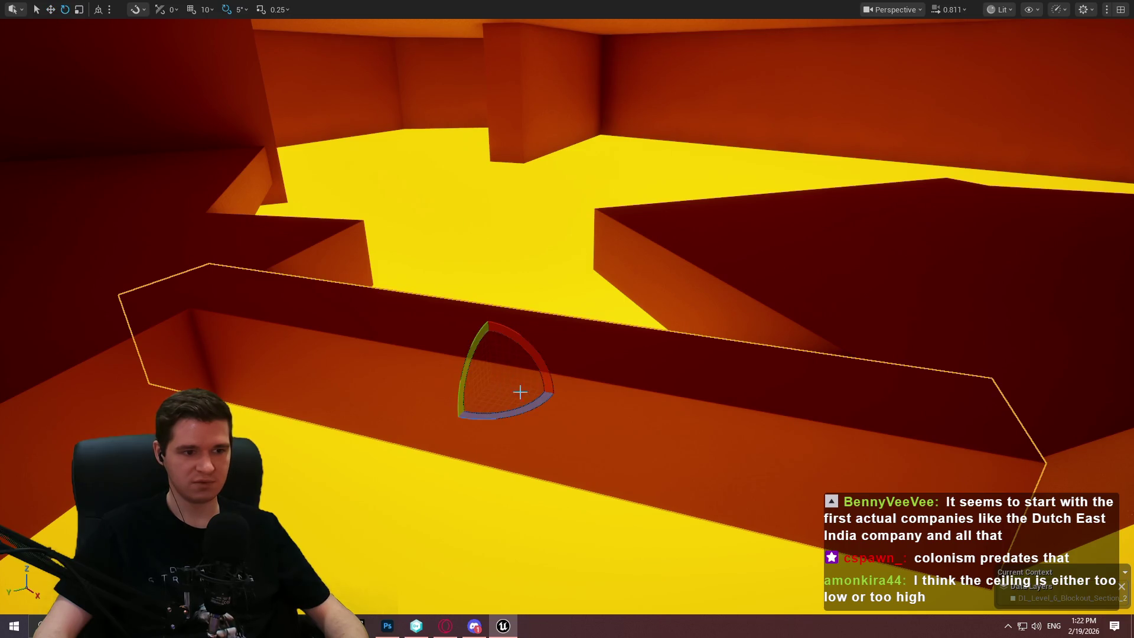
pyautogui.moveTo(688, 317); pyautogui.dragTo(688, 318)
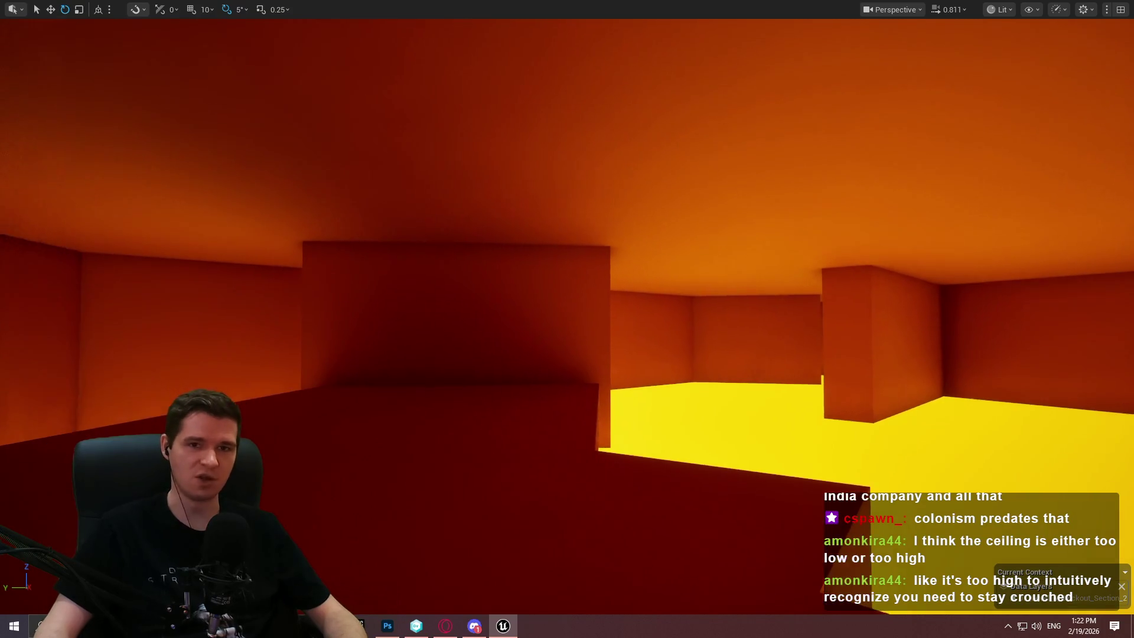
pyautogui.moveTo(688, 317); pyautogui.dragTo(689, 317)
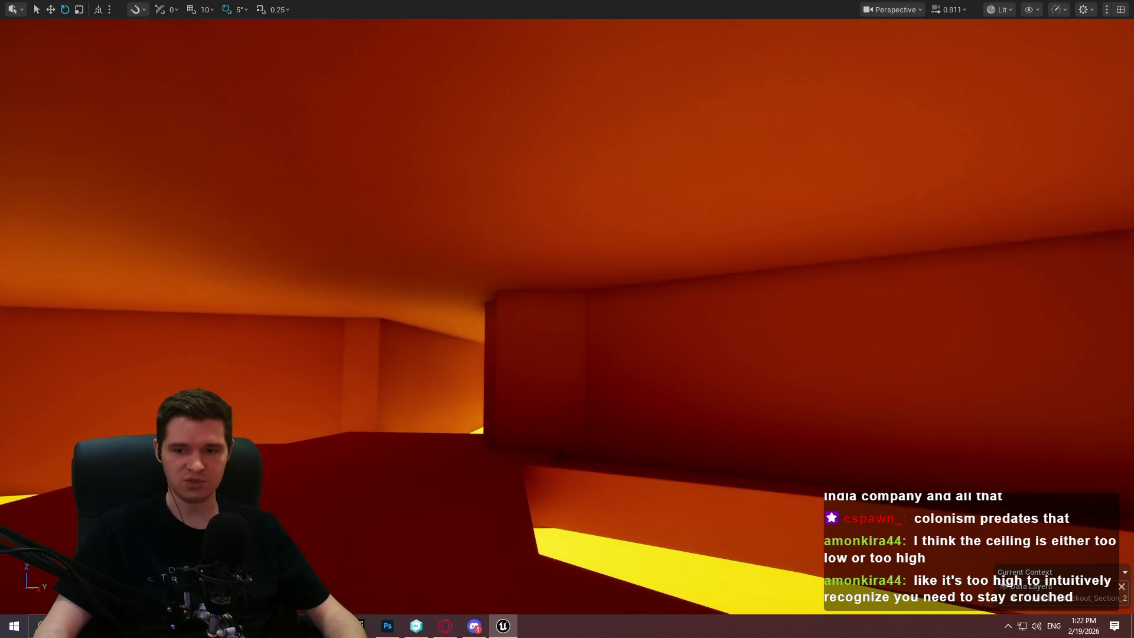
pyautogui.moveTo(689, 317); pyautogui.dragTo(693, 319)
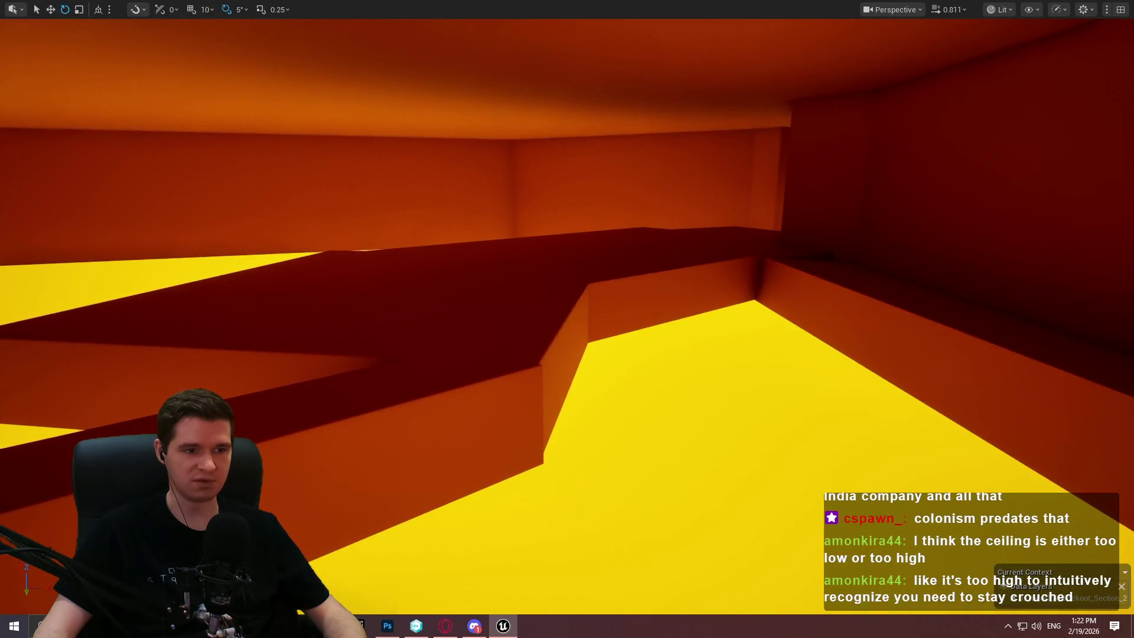
# Start Play from Here at the cube and dismiss the intro.
pyautogui.rightClick(513, 194)
pyautogui.click(589, 604)
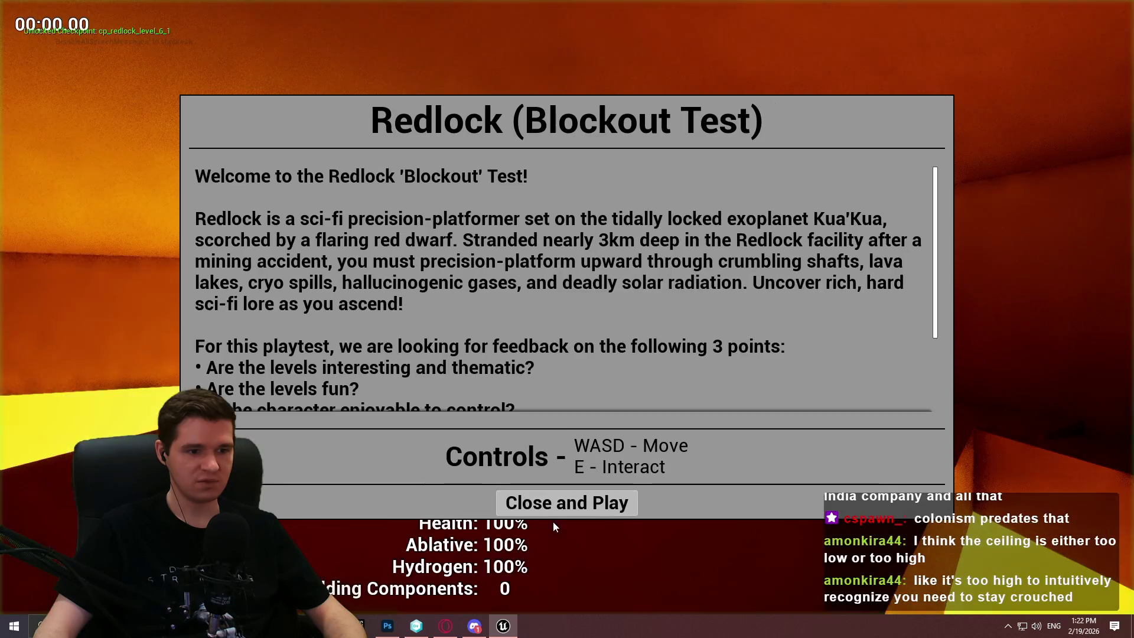
pyautogui.click(558, 505)
# Run the character into the red corridor, then crouch along the lava ledge past the corner.
pyautogui.press('w')
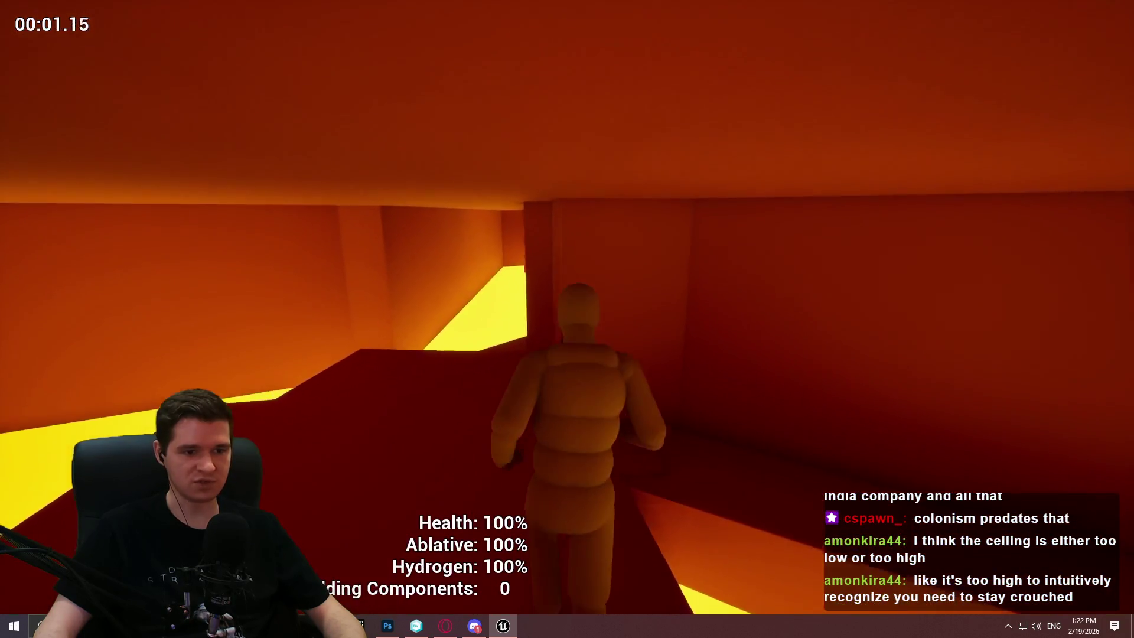
pyautogui.press('w')
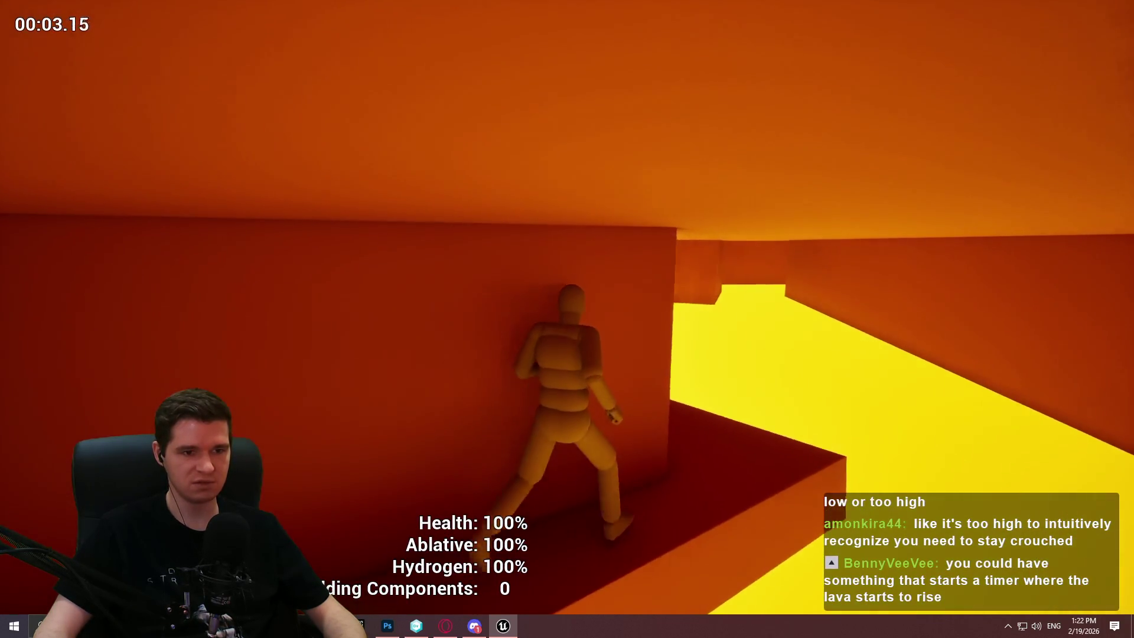
pyautogui.press('w')
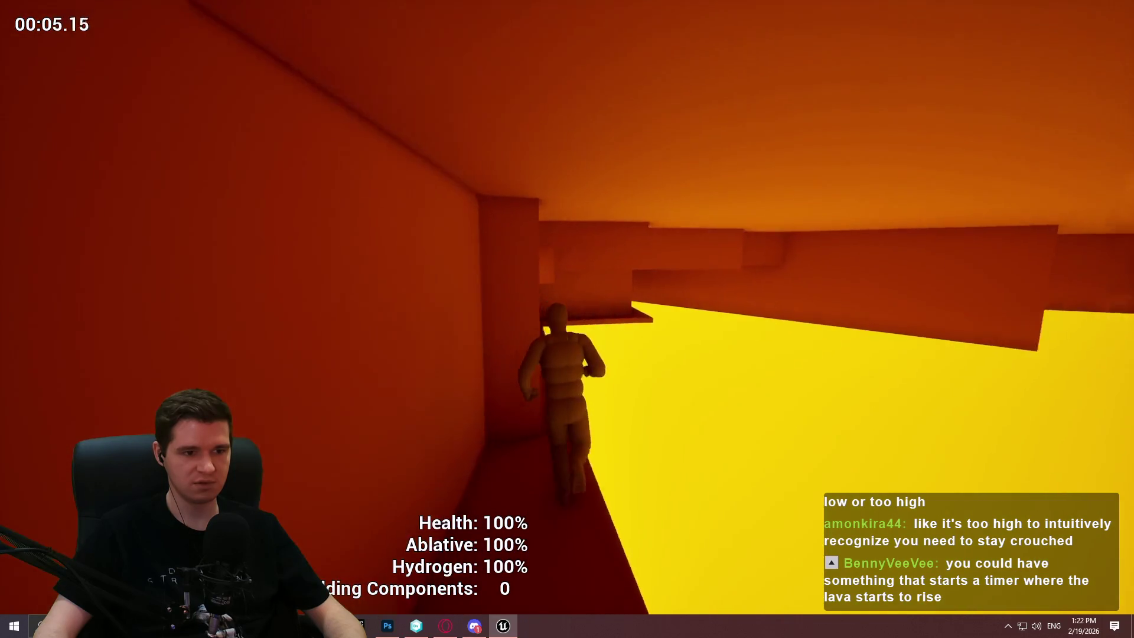
pyautogui.press('w')
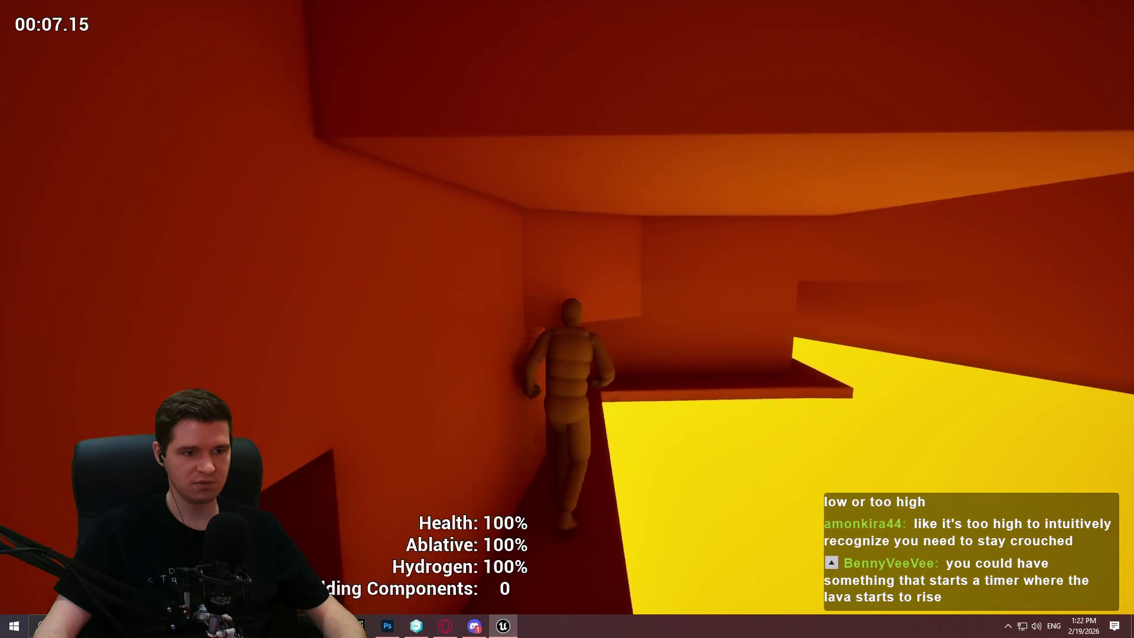
pyautogui.press('w')
pyautogui.press('w')
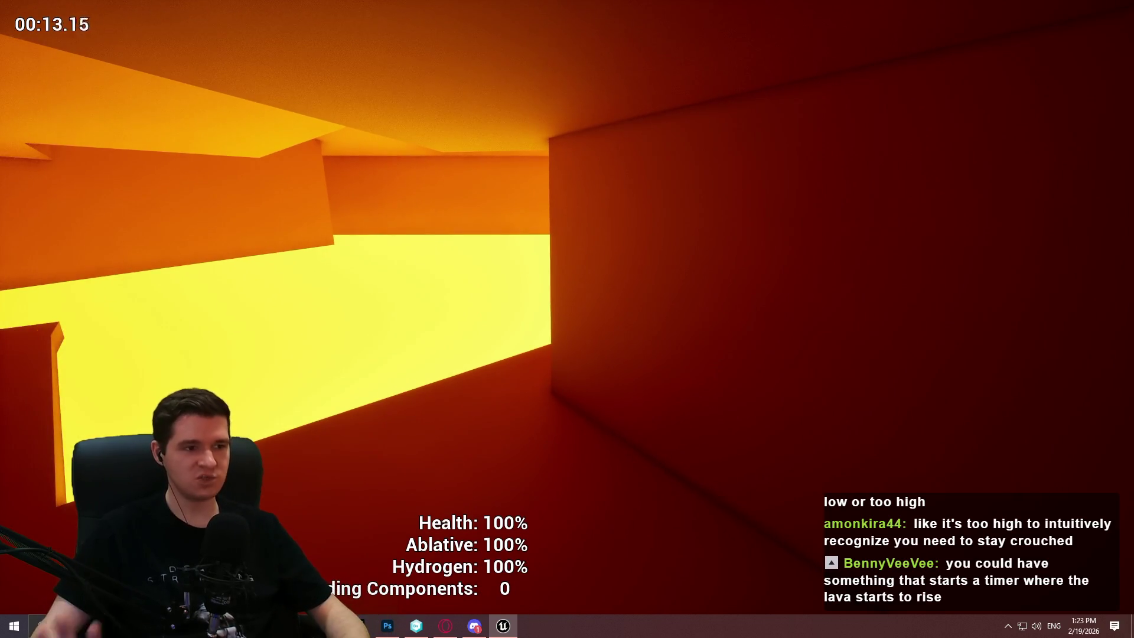
pyautogui.press('w')
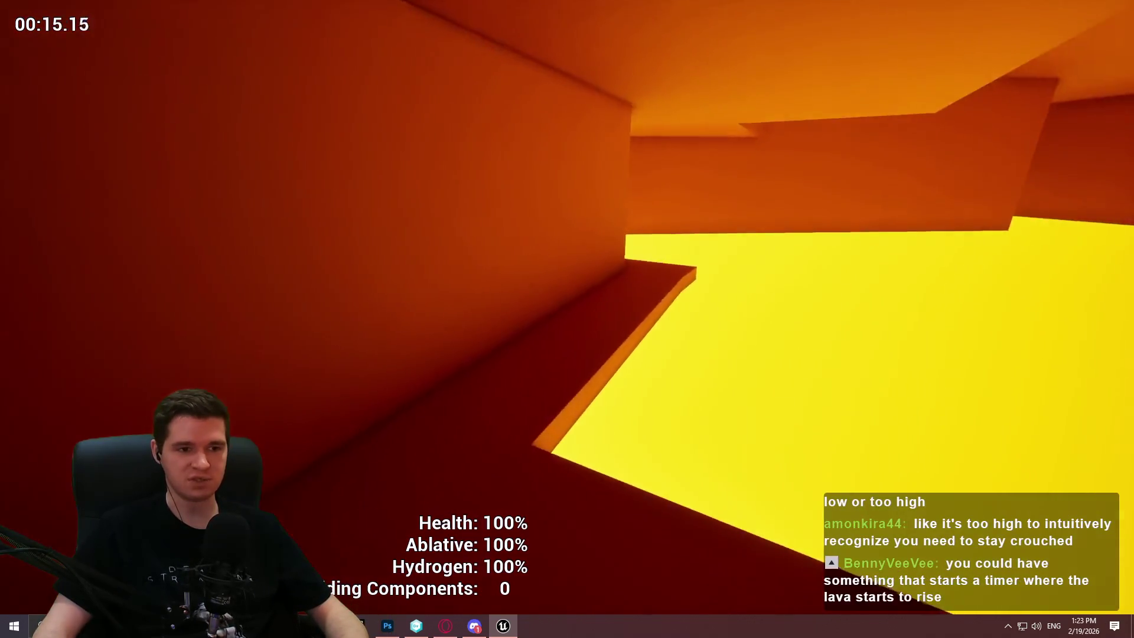
pyautogui.press('w')
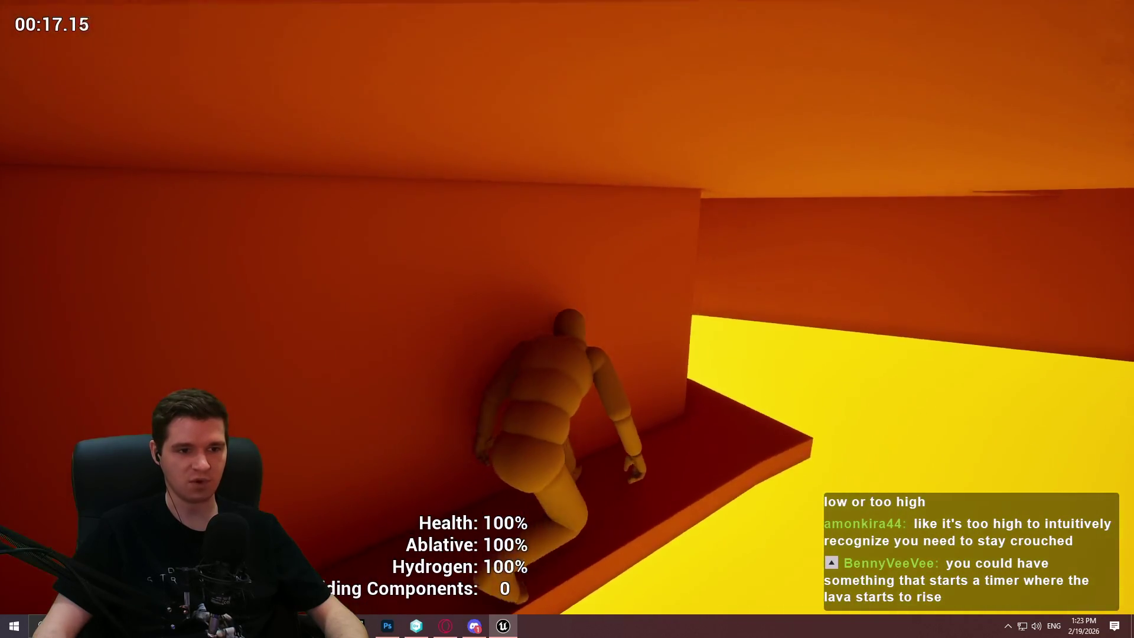
pyautogui.press('w')
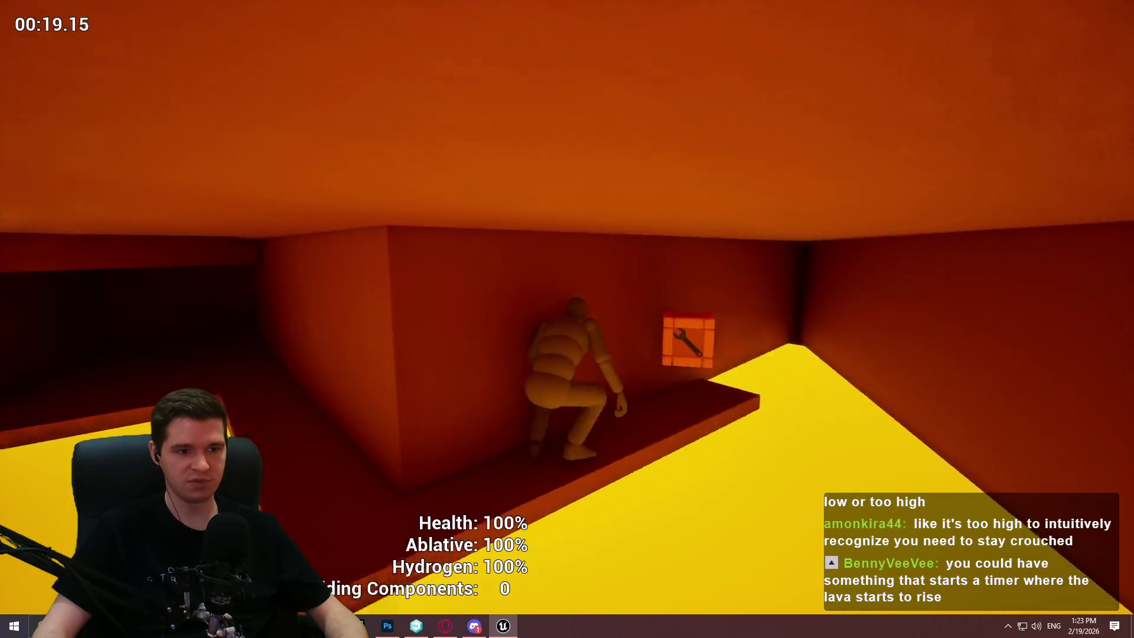
pyautogui.press('w')
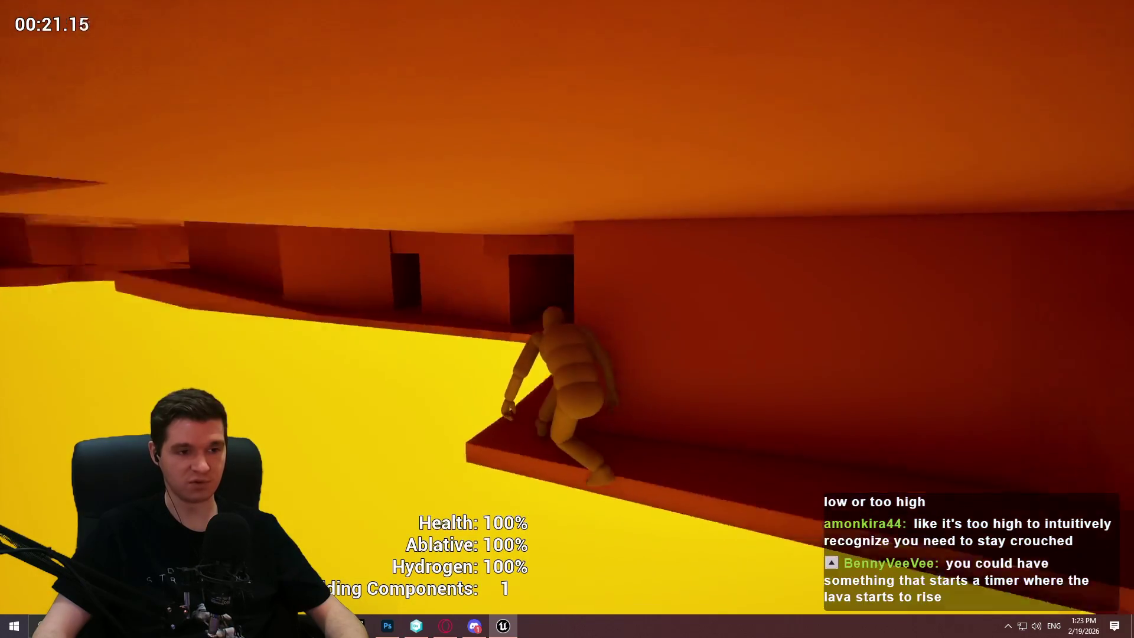
pyautogui.press('w')
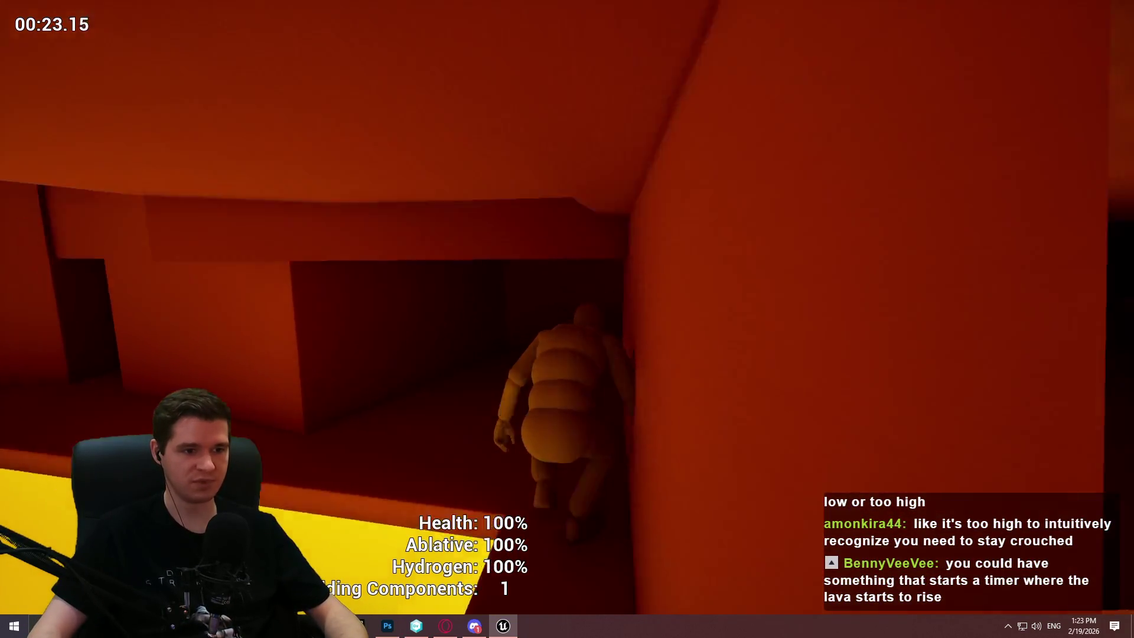
pyautogui.press('w')
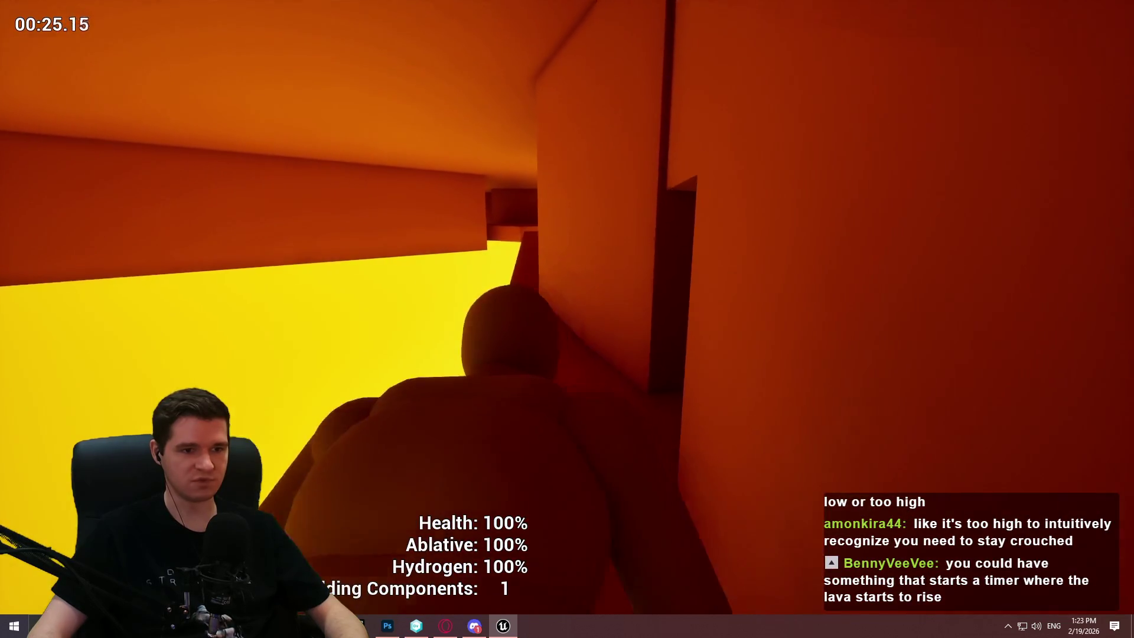
pyautogui.press('w')
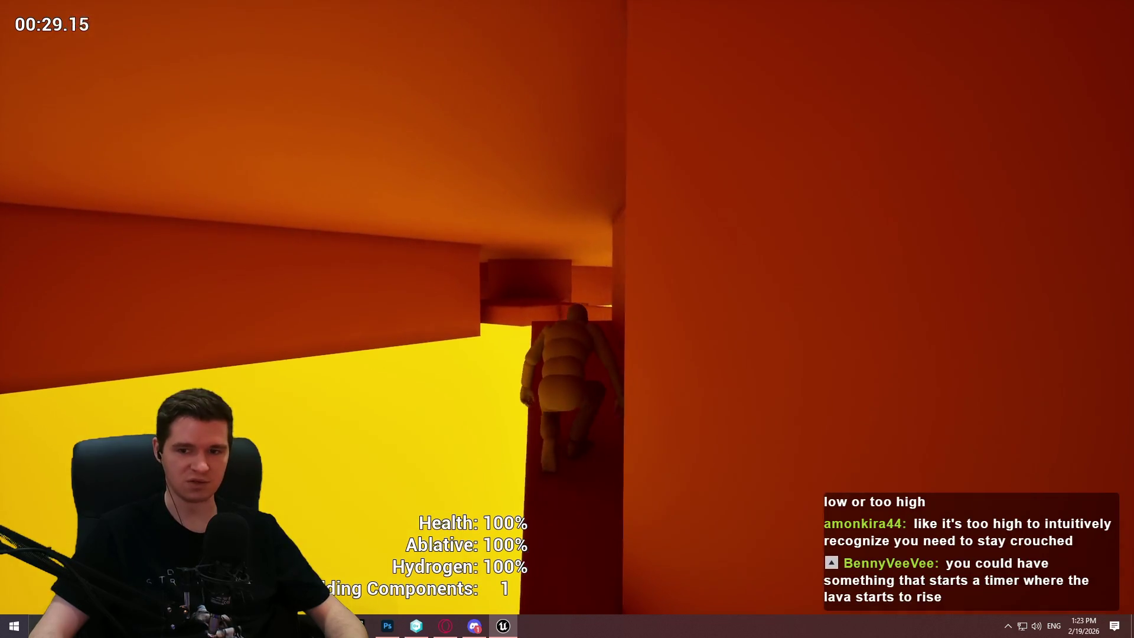
pyautogui.press('w')
pyautogui.press('w')
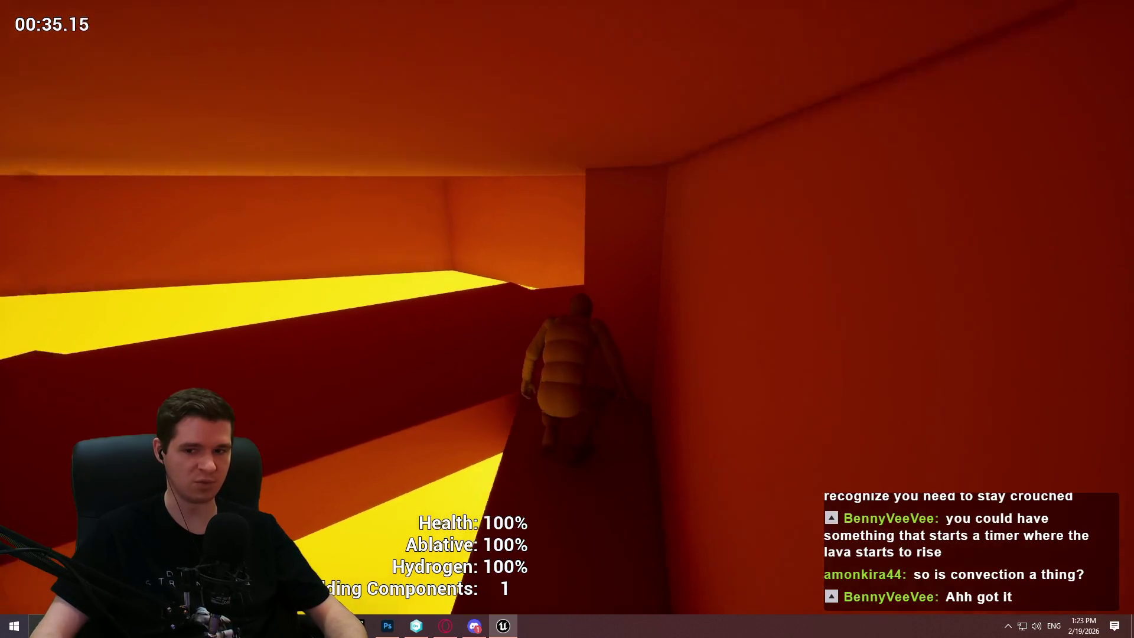
# Creep along the lava path, cross the red platforms under the overhang, and end the playtest.
pyautogui.press('w')
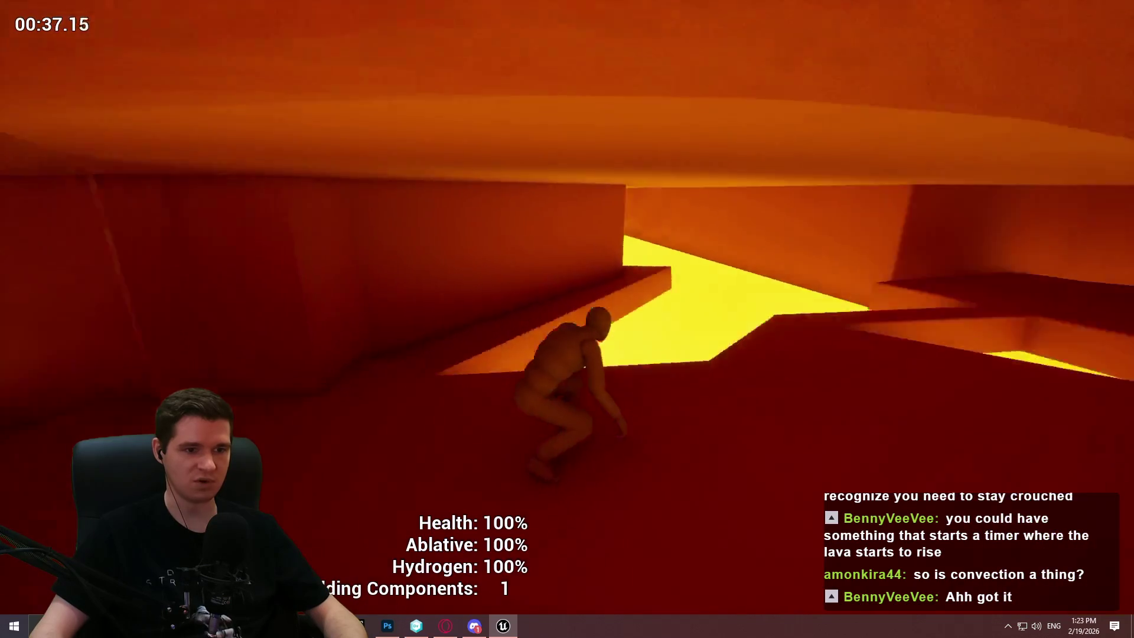
pyautogui.press('w')
pyautogui.press('w')
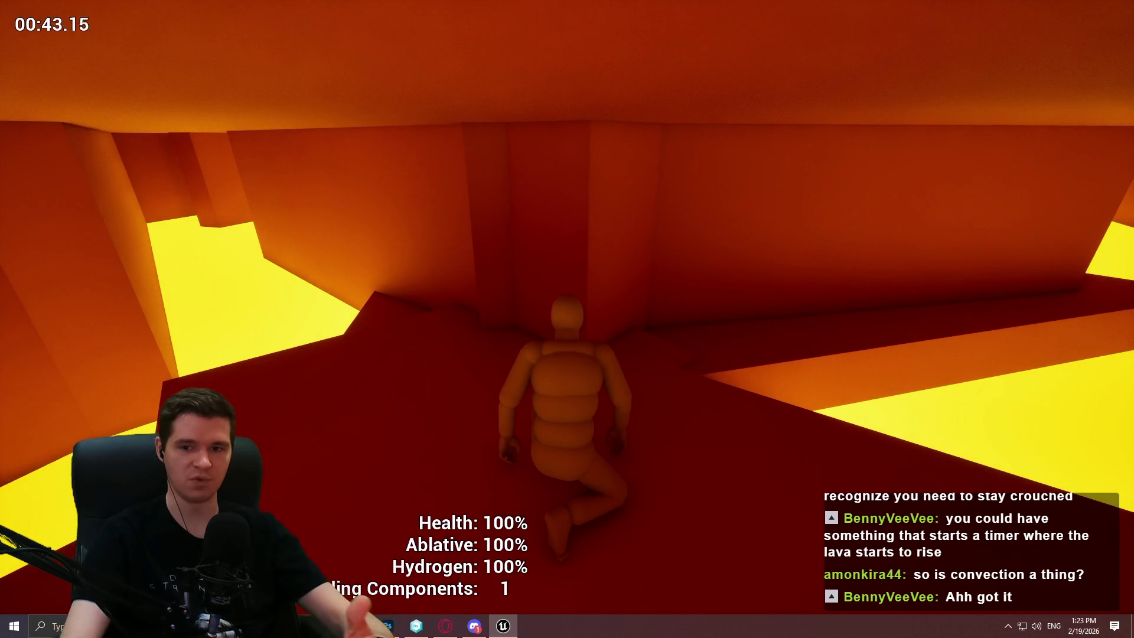
pyautogui.press('w')
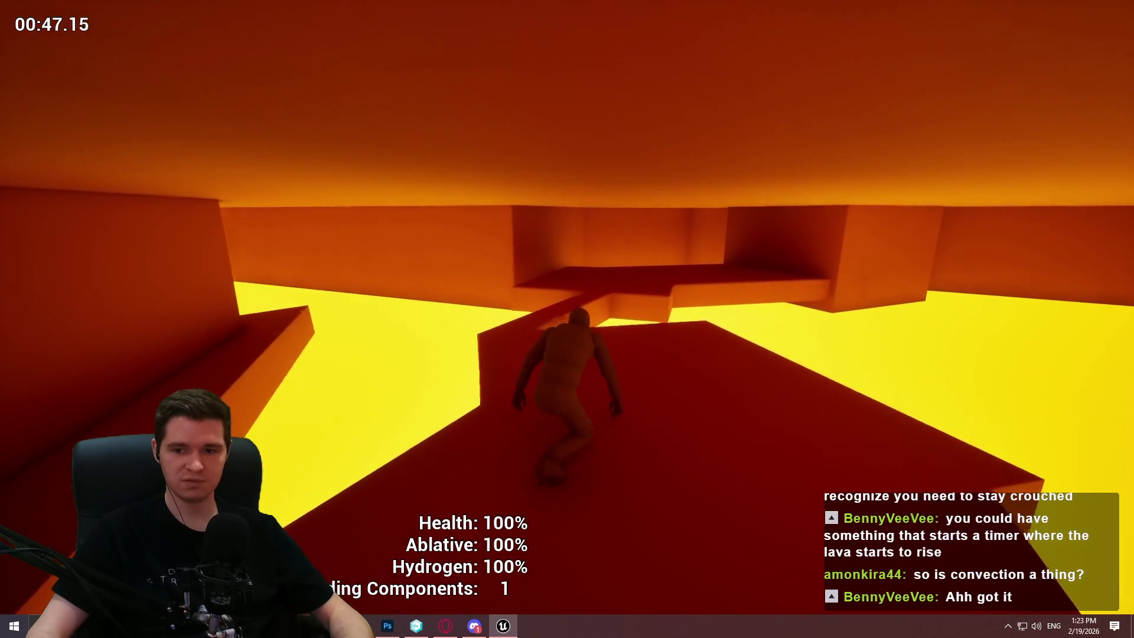
pyautogui.press('w')
pyautogui.press('w')
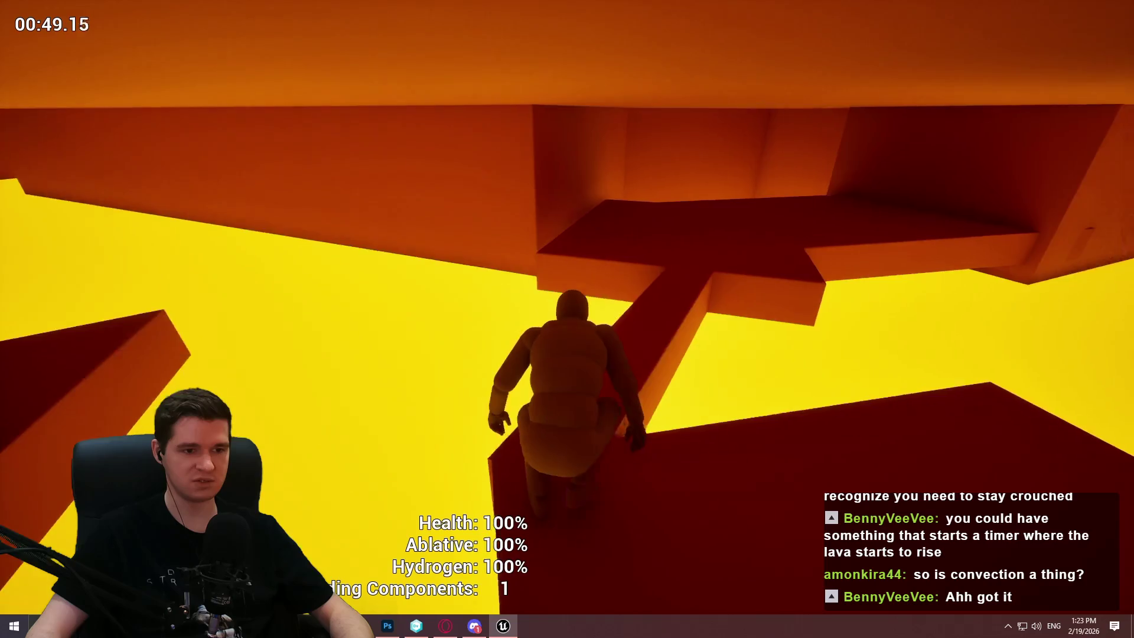
pyautogui.press('w')
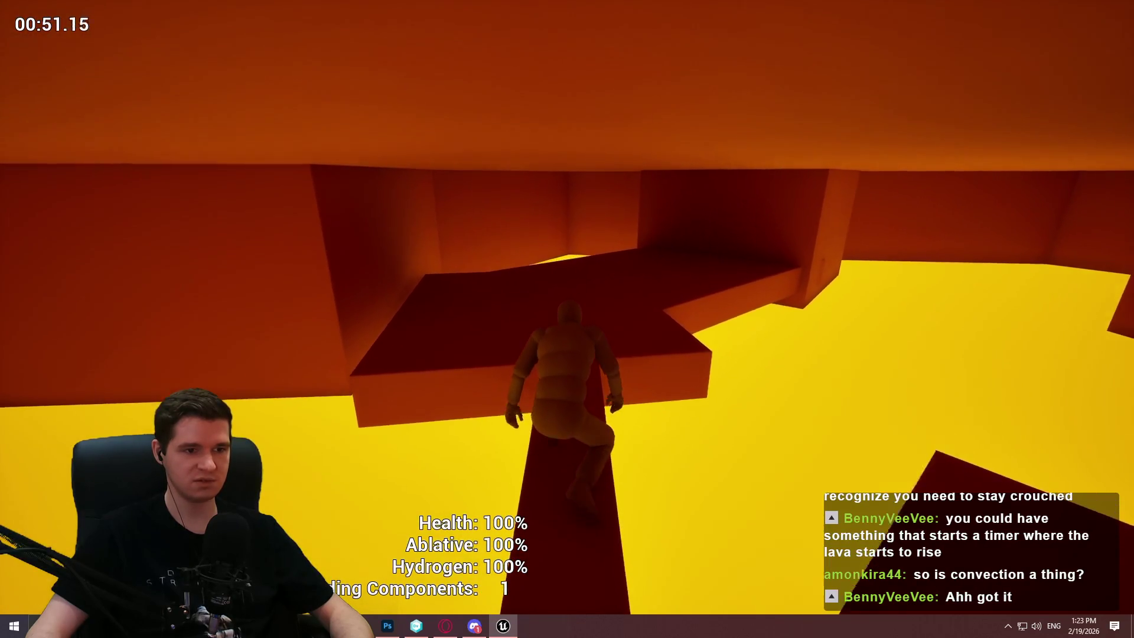
pyautogui.press('w')
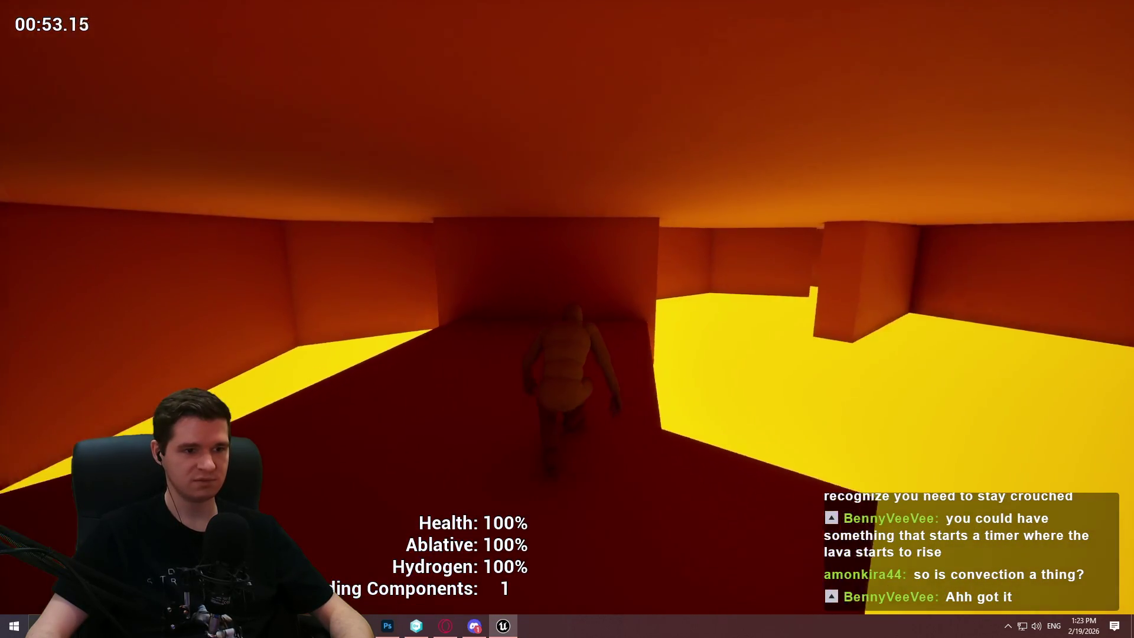
pyautogui.press('w')
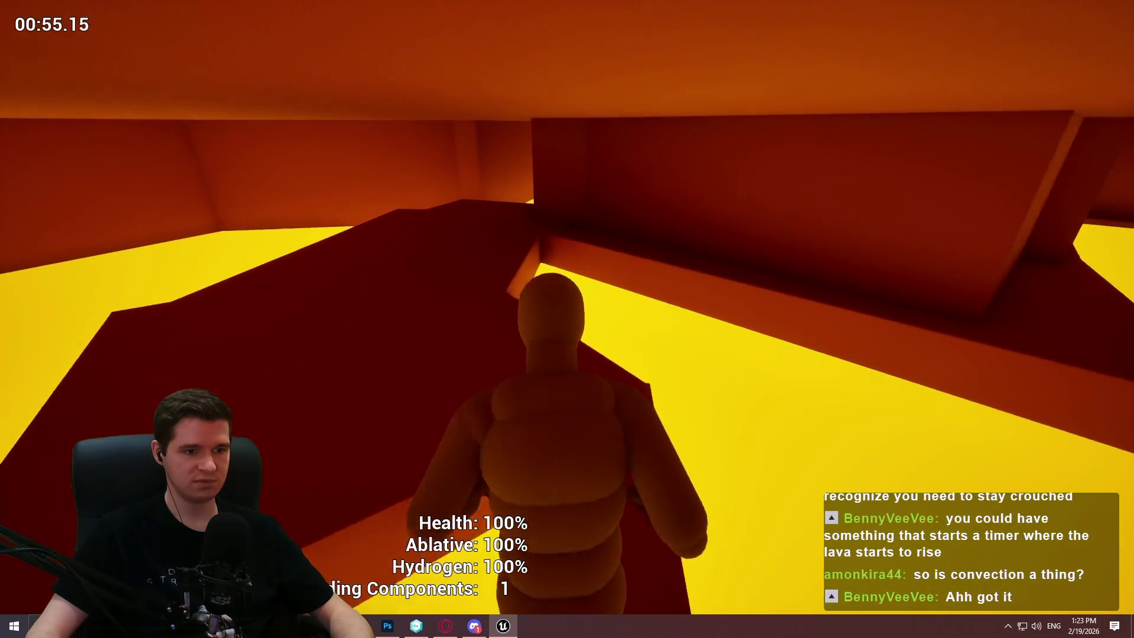
pyautogui.press('w')
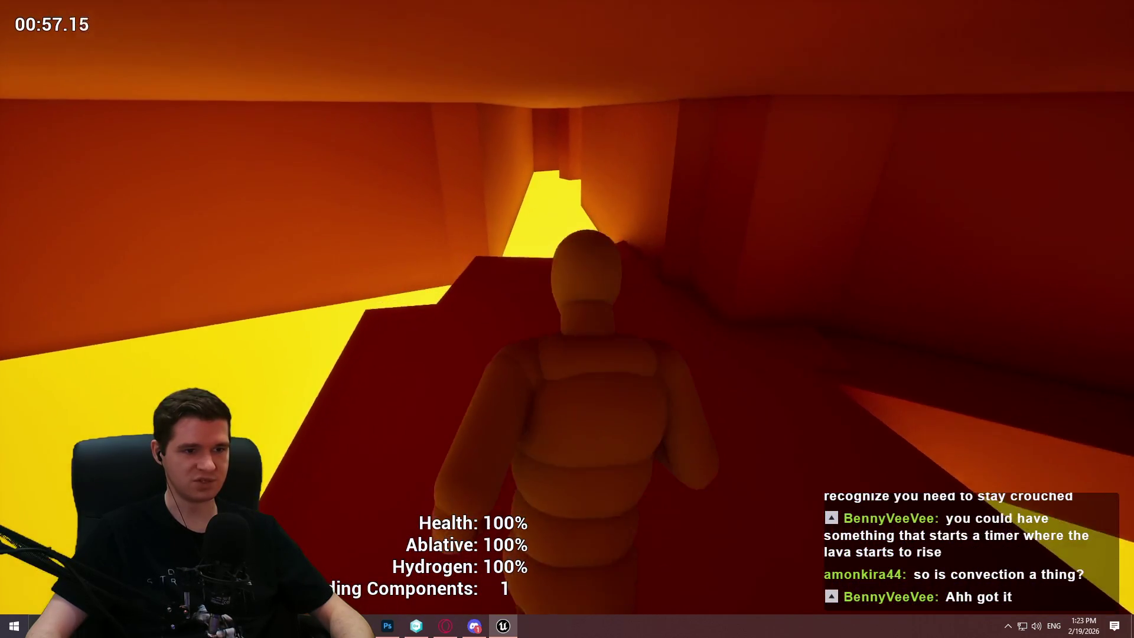
pyautogui.press('w')
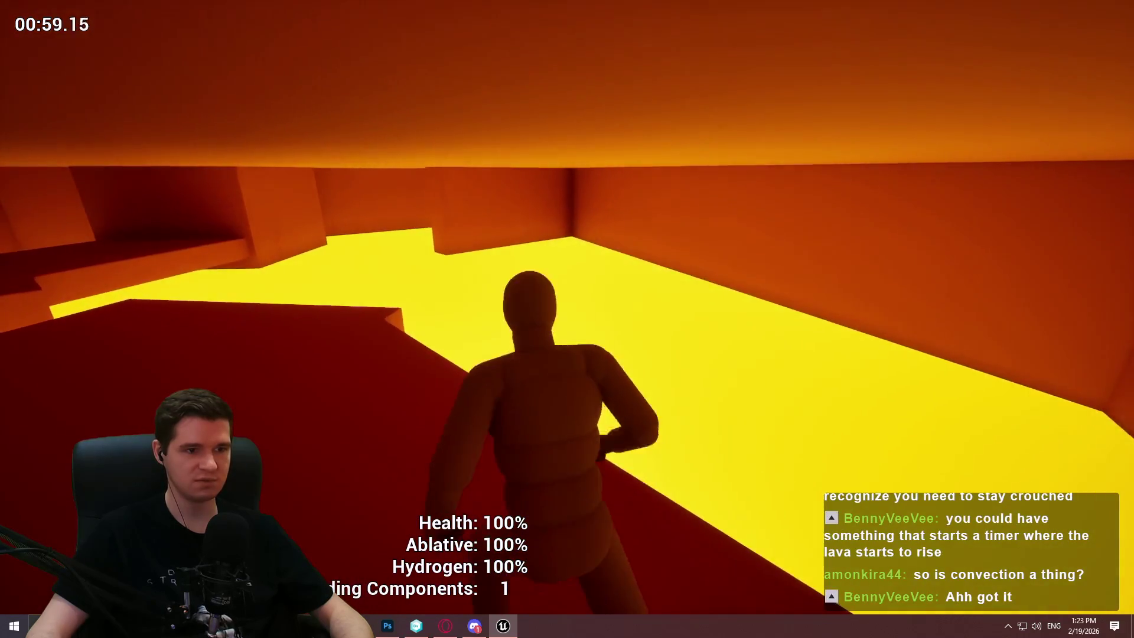
pyautogui.press('w')
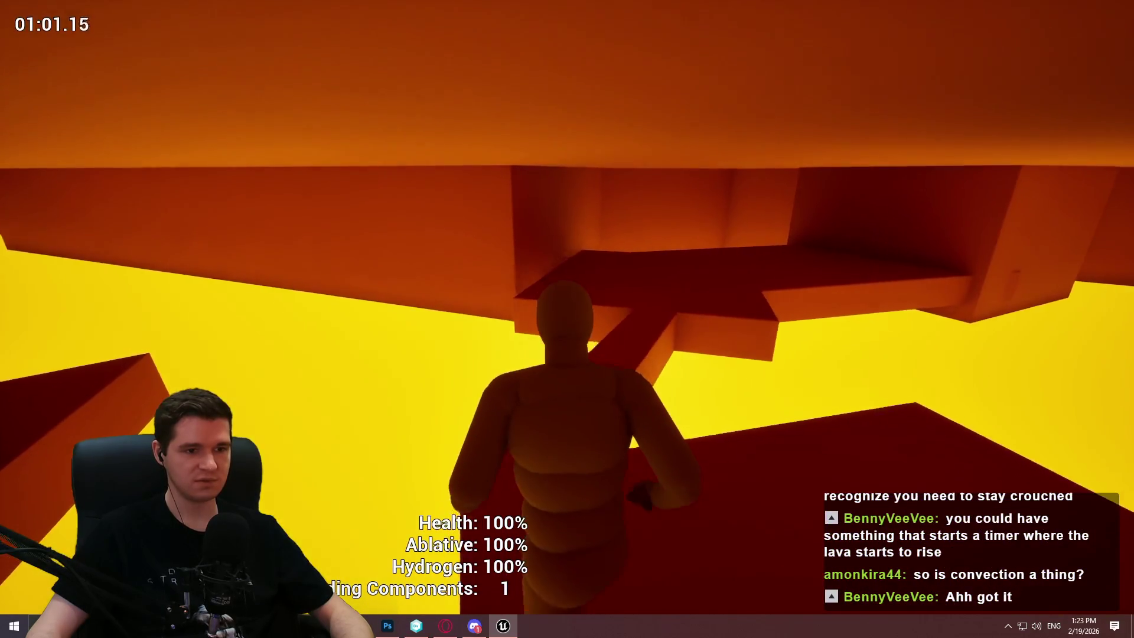
pyautogui.press('w')
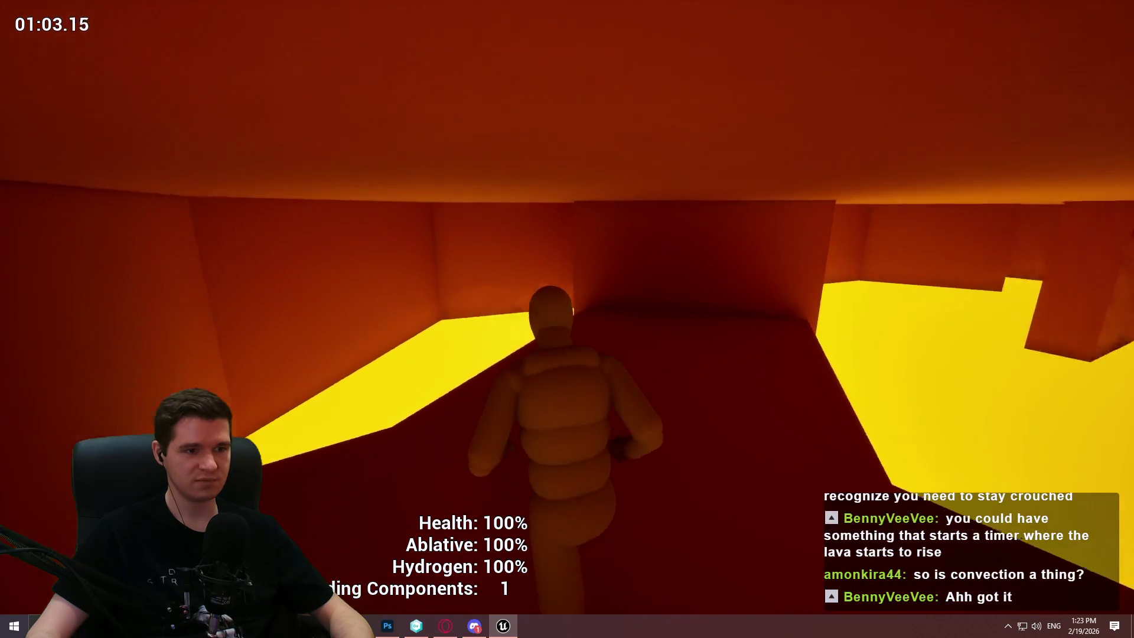
pyautogui.press('w')
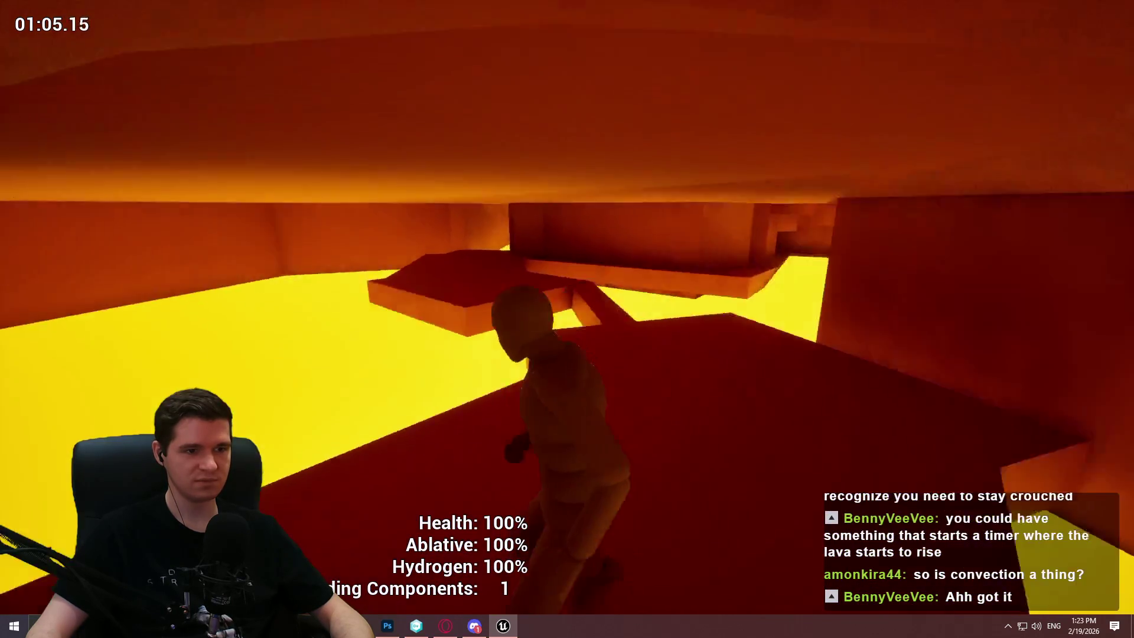
pyautogui.press('w')
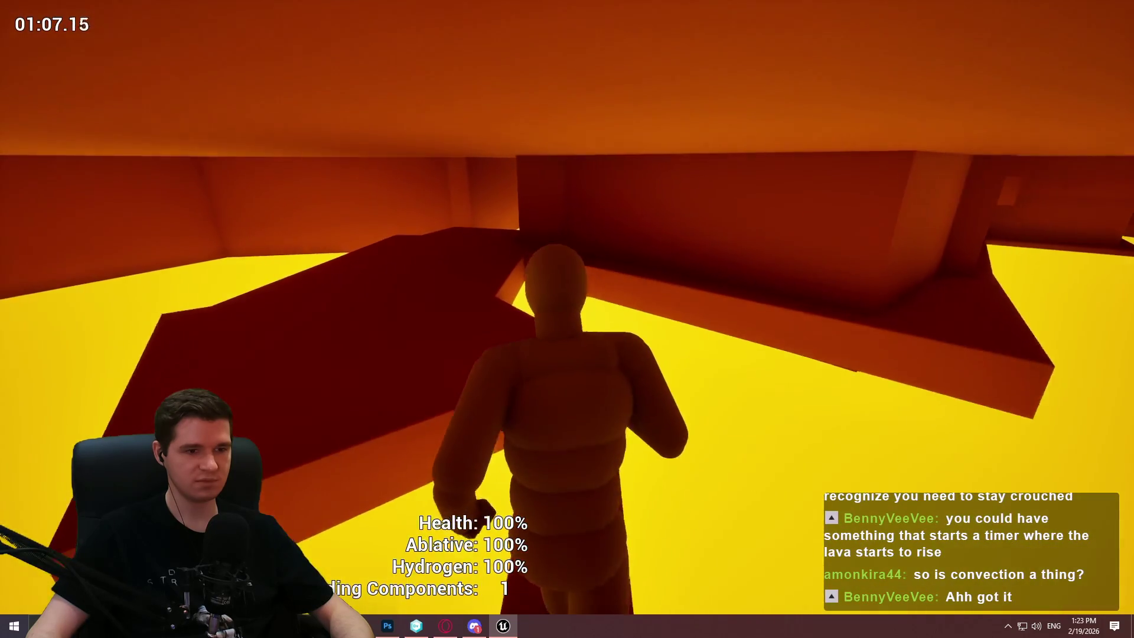
pyautogui.press('w')
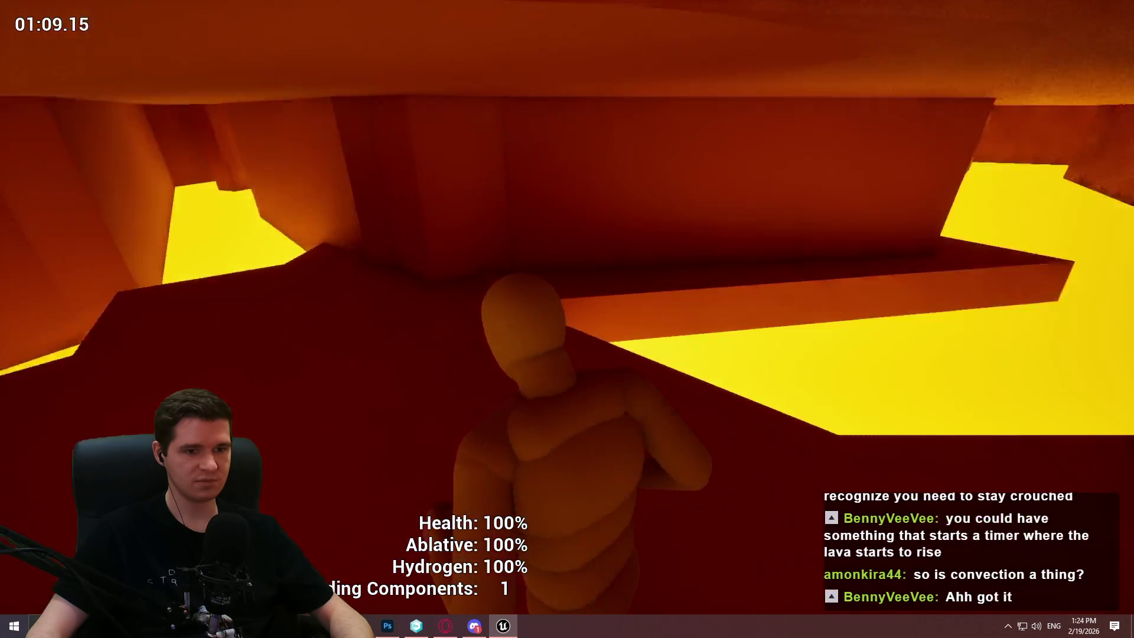
pyautogui.press('w')
pyautogui.press('w')
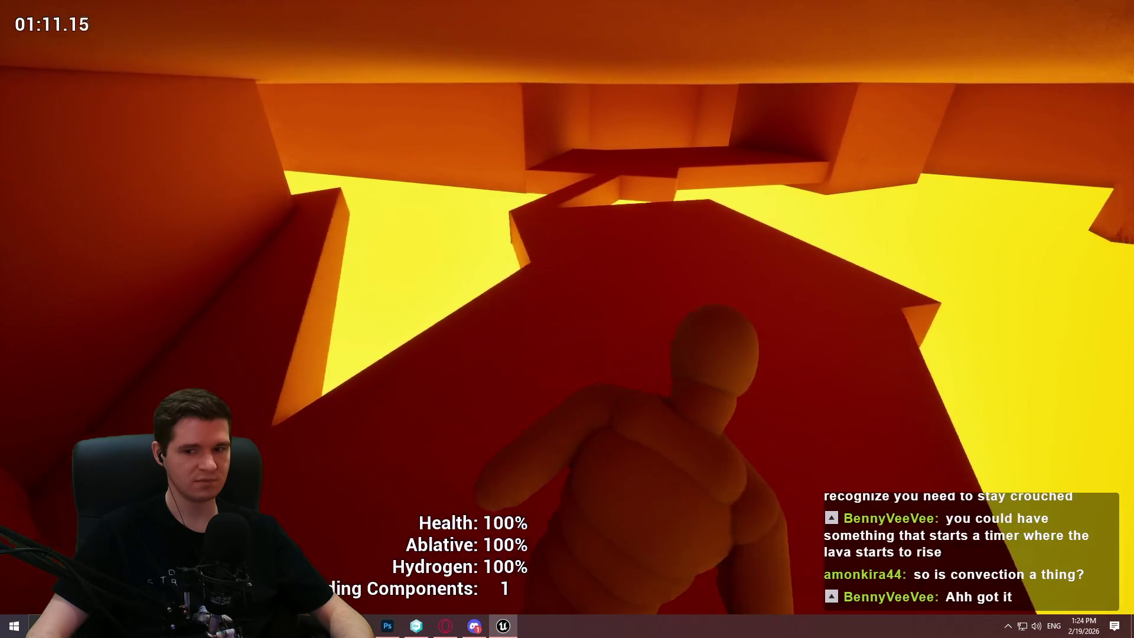
pyautogui.press('w')
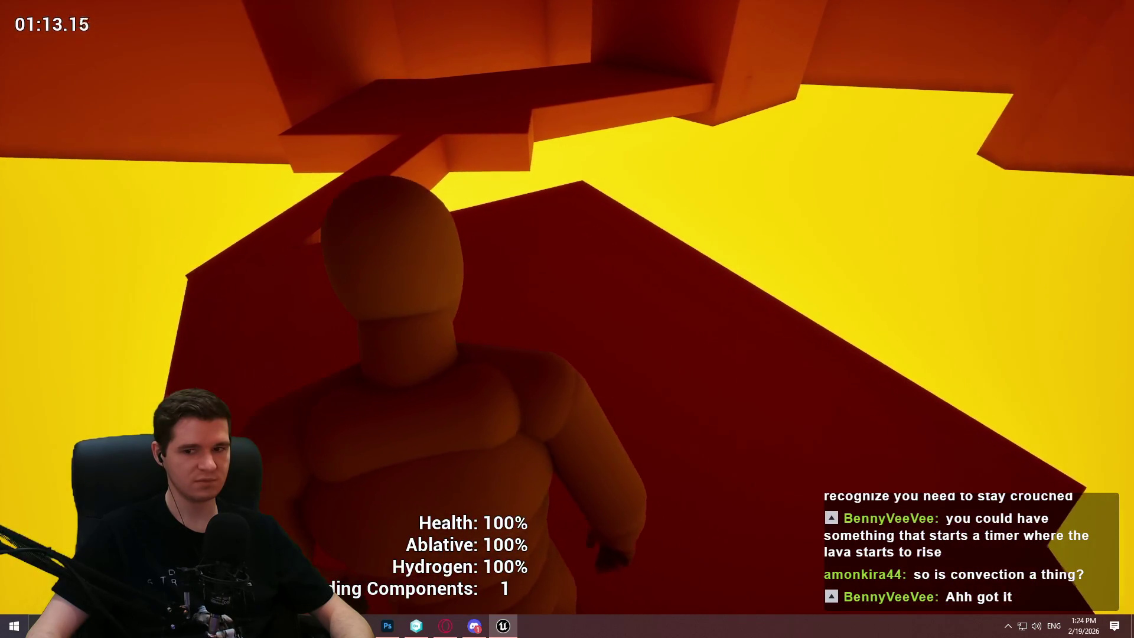
pyautogui.press('w')
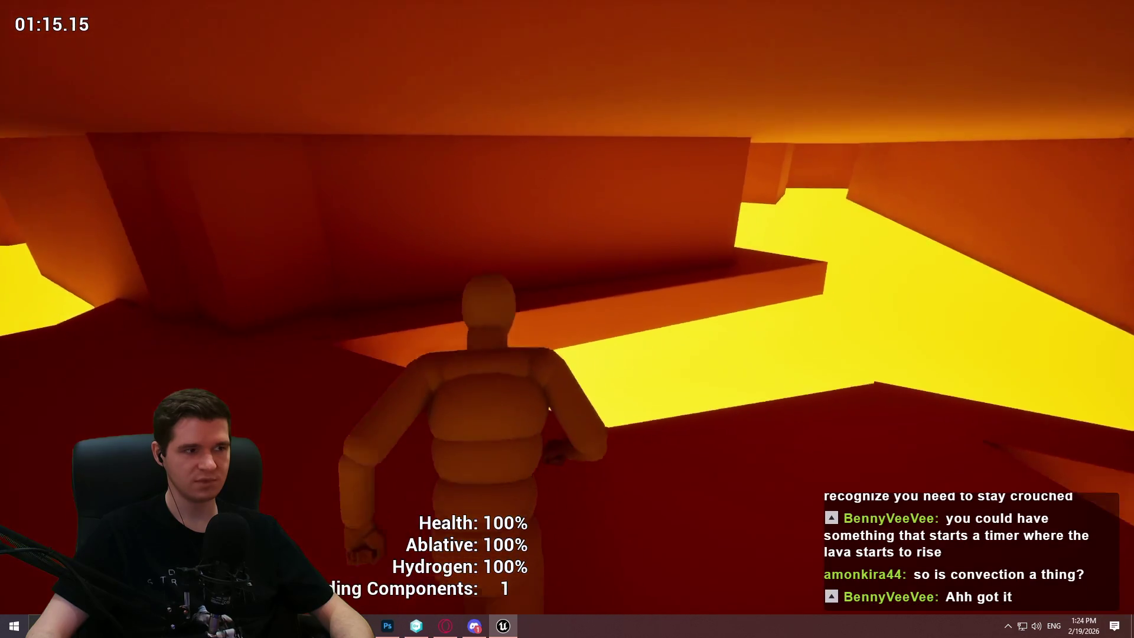
pyautogui.press('w')
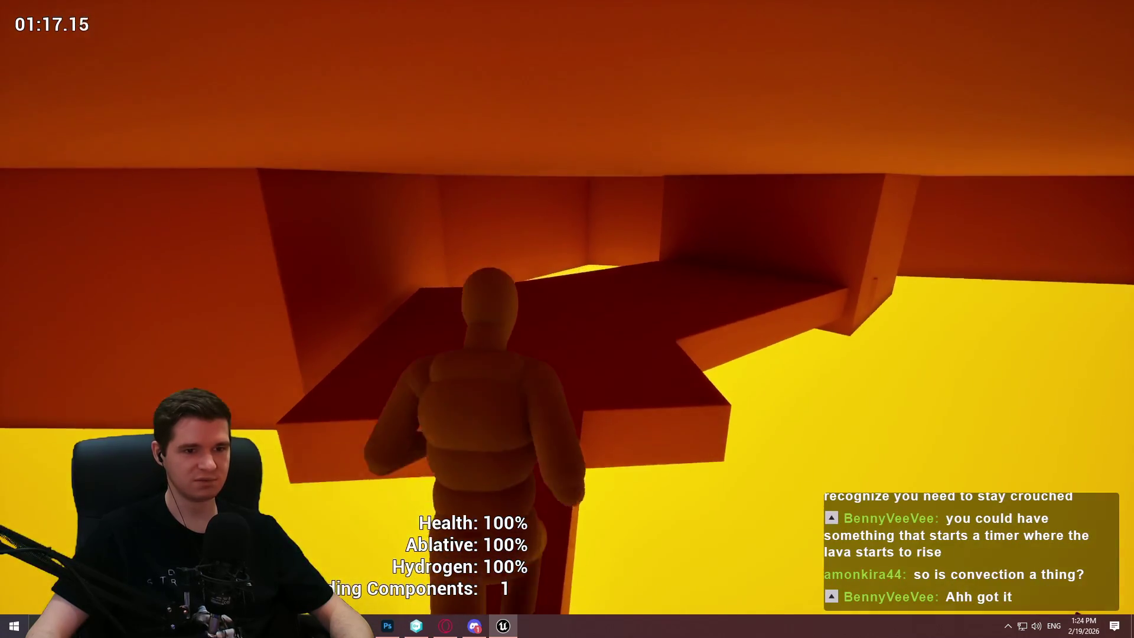
pyautogui.press('Escape')
pyautogui.moveTo(841, 250); pyautogui.dragTo(841, 177)
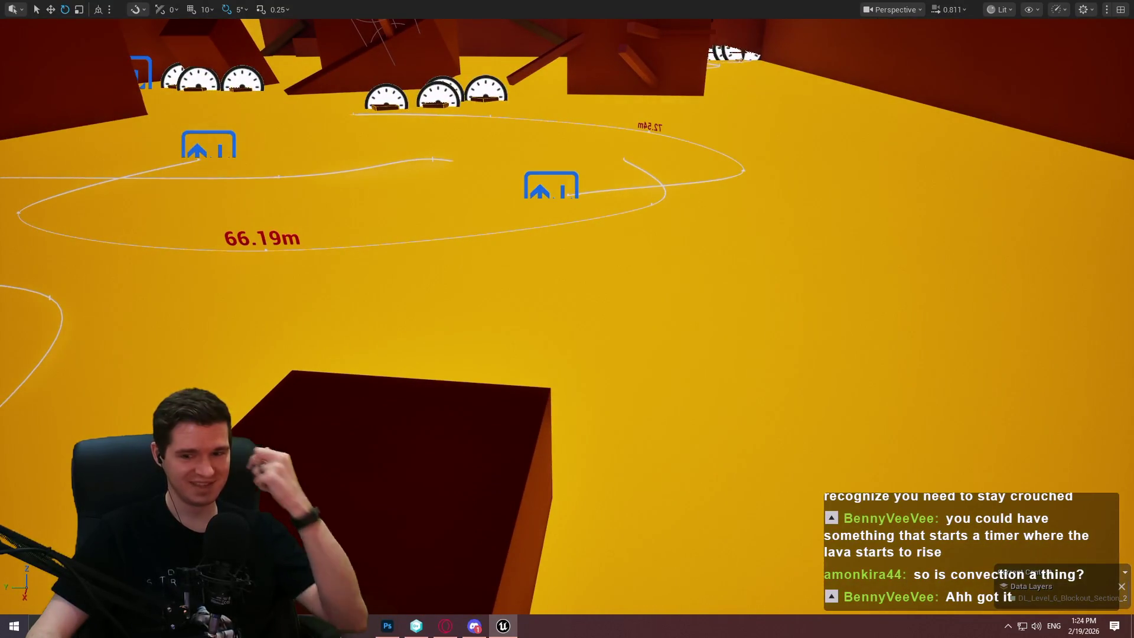
pyautogui.scroll(-2, 567, 319)
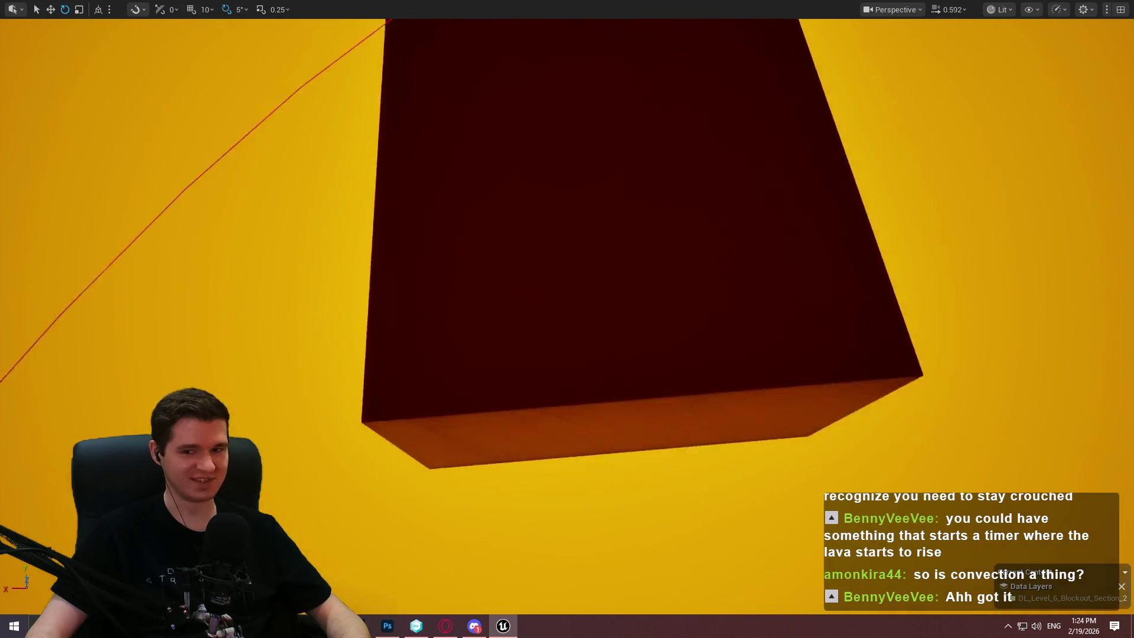
pyautogui.press('w')
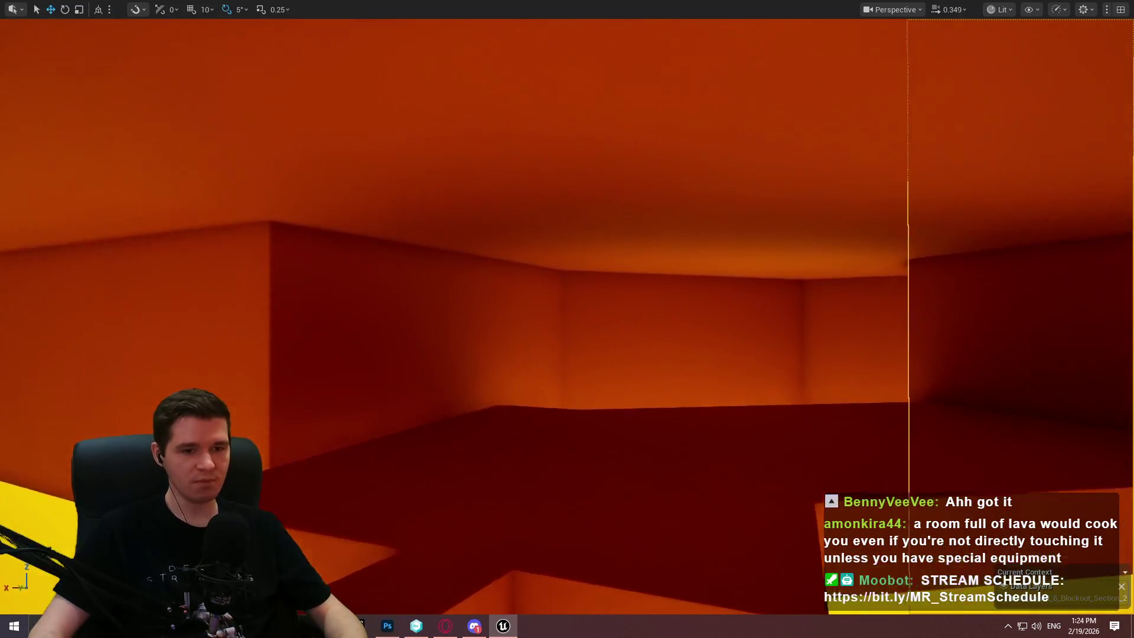
pyautogui.click(768, 354)
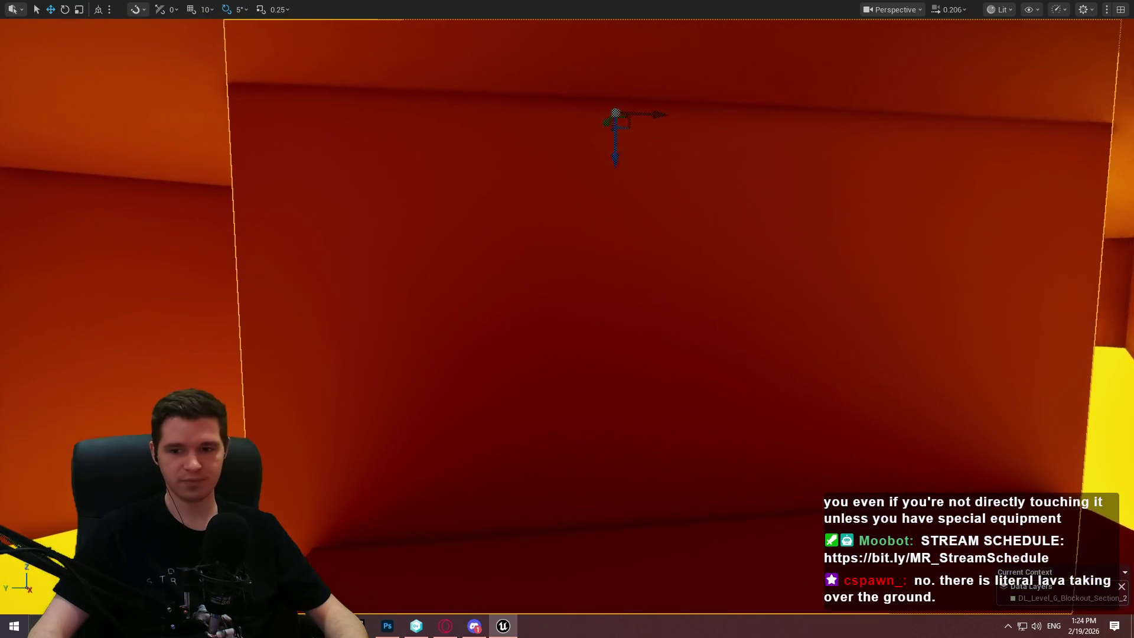
pyautogui.scroll(2, 645, 310)
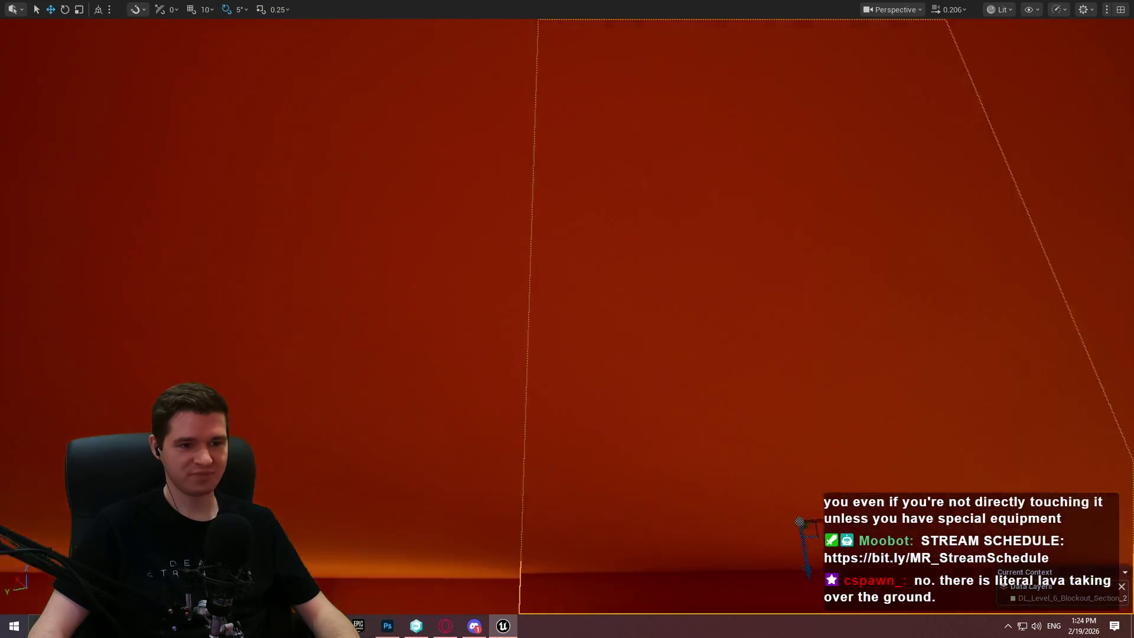
pyautogui.scroll(1, 567, 319)
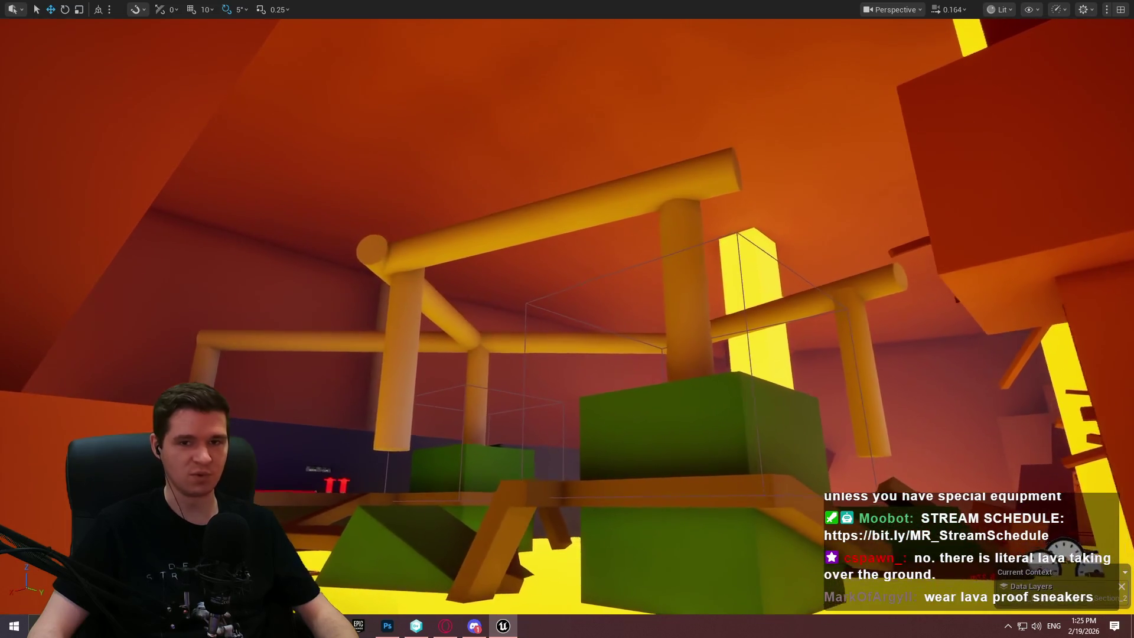
pyautogui.scroll(1, 567, 319)
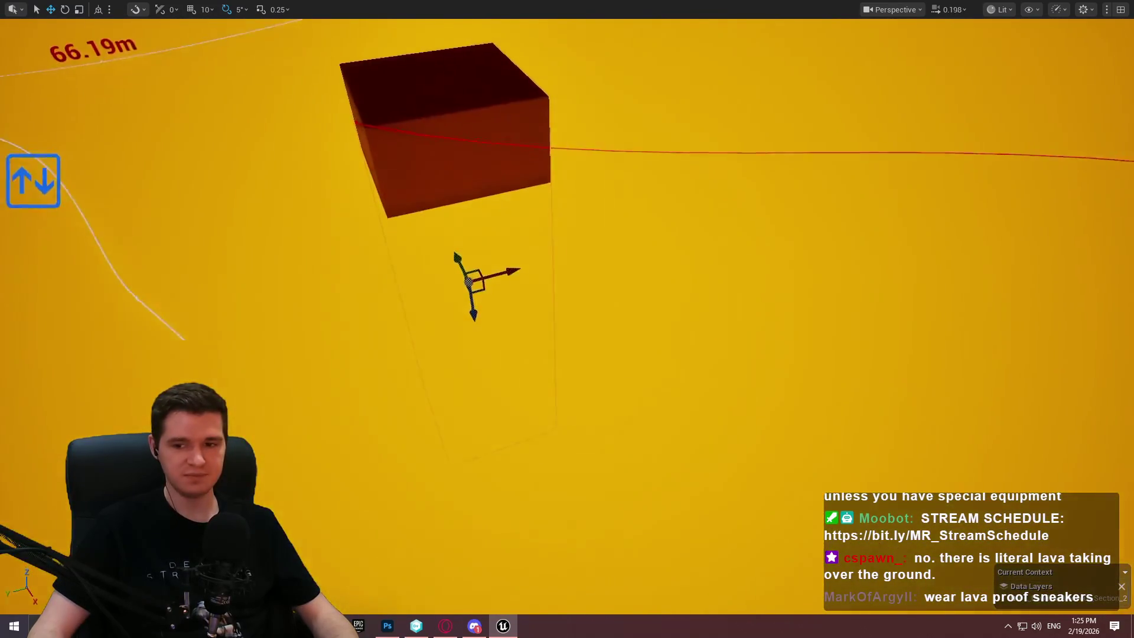
pyautogui.scroll(2, 566, 318)
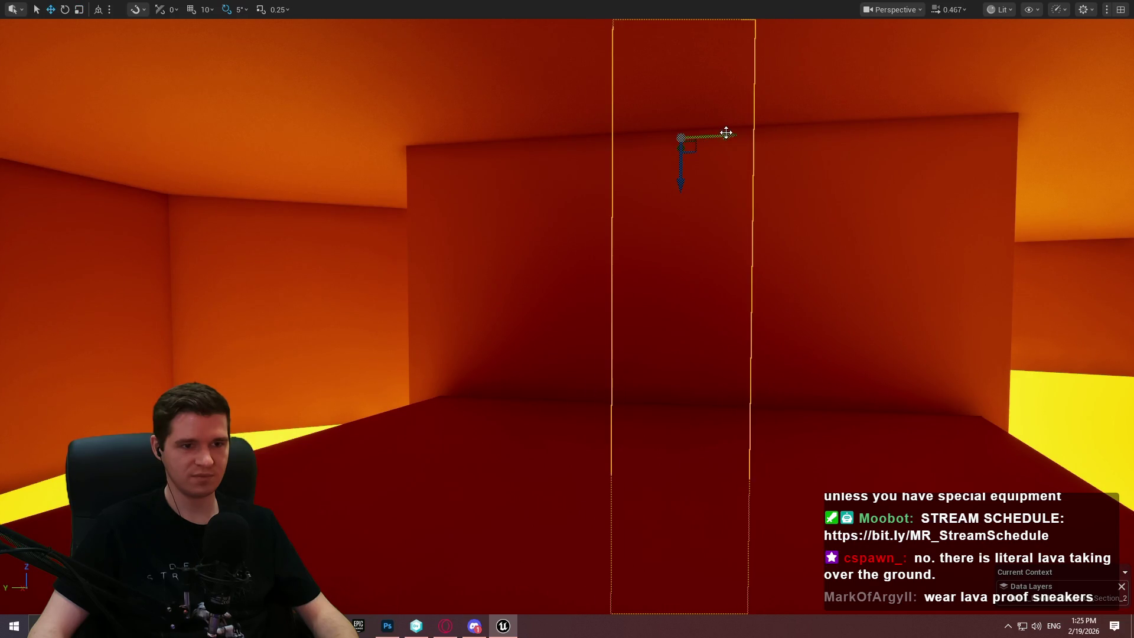
# Slide the tall red wall block sideways along Y.
pyautogui.moveTo(830, 137); pyautogui.dragTo(886, 143)
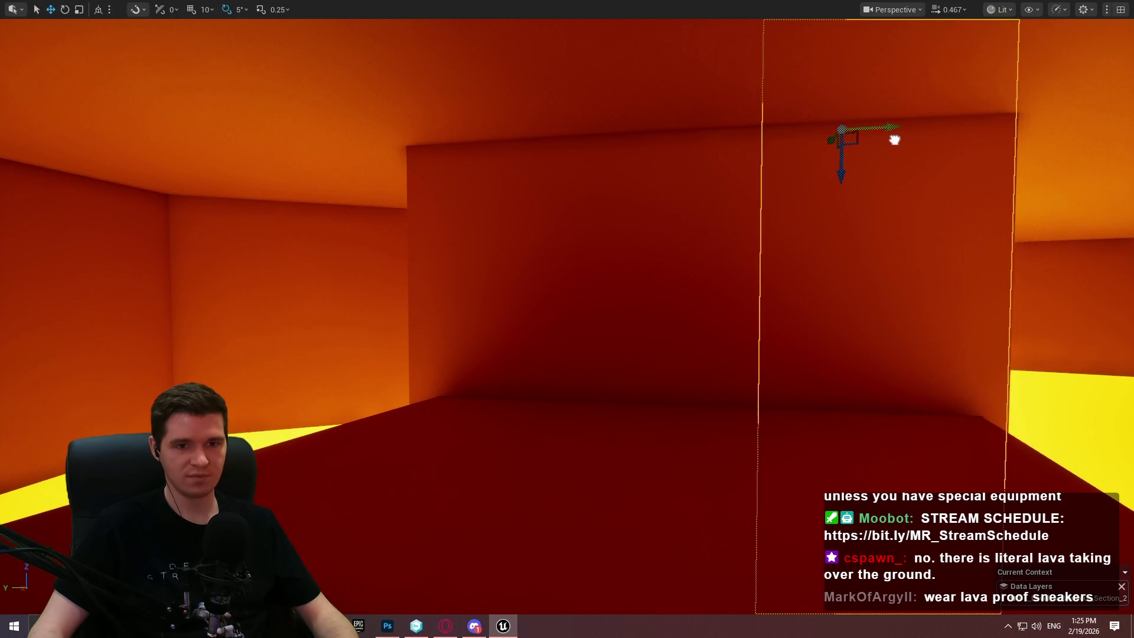
pyautogui.moveTo(828, 219); pyautogui.dragTo(876, 204)
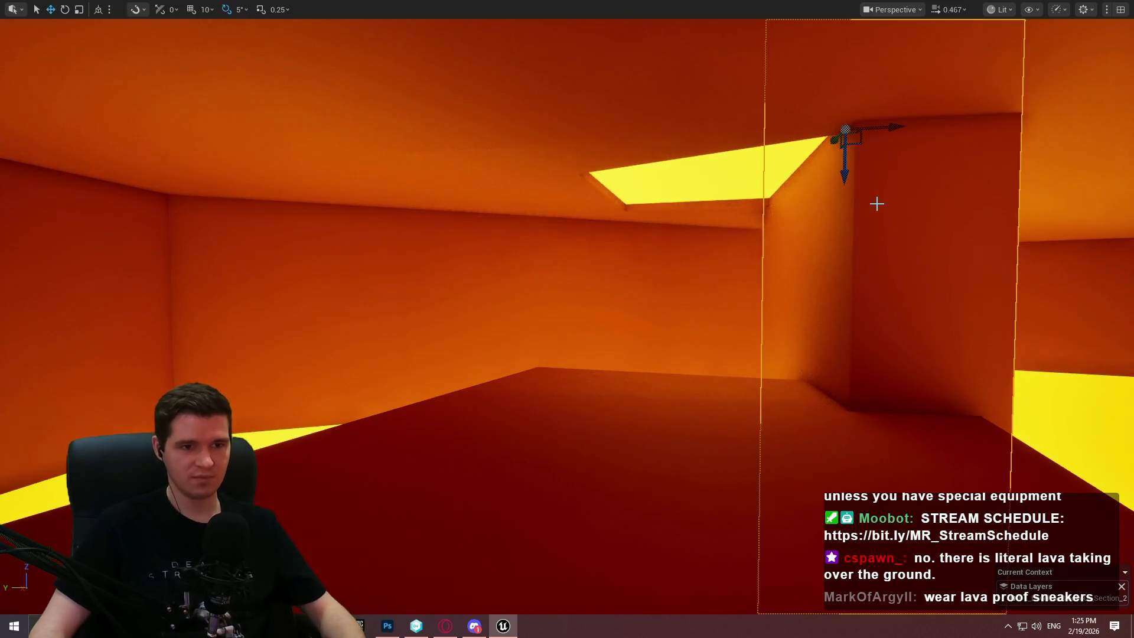
pyautogui.moveTo(880, 128)
pyautogui.mouseDown()
pyautogui.moveTo(547, 119)
pyautogui.moveTo(615, 122)
pyautogui.mouseUp()
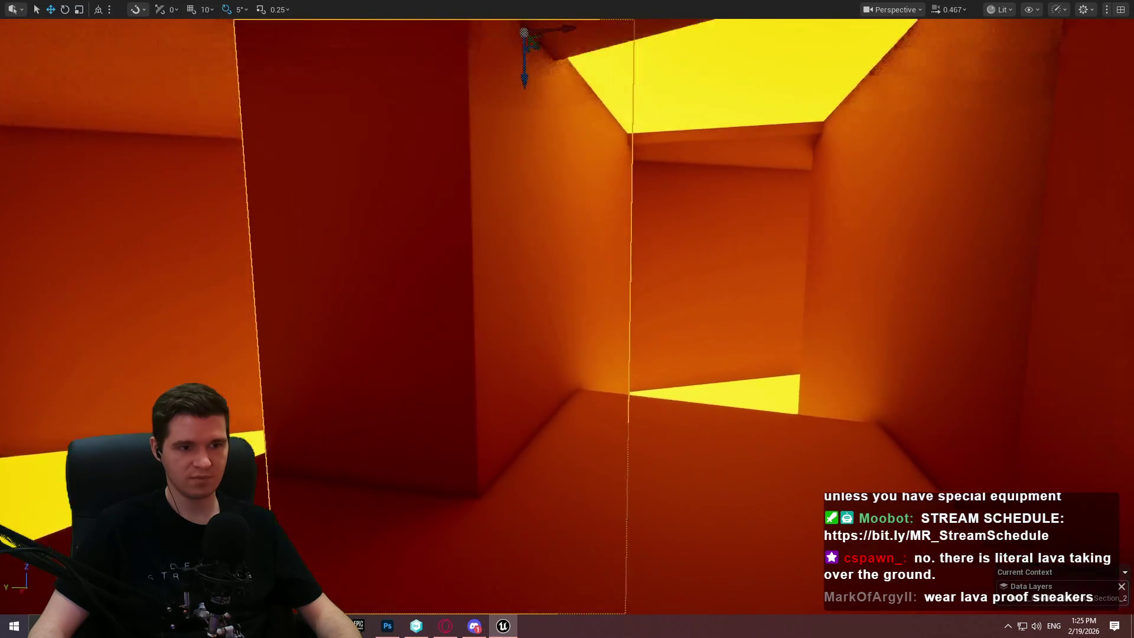
# Rotate the wall block -90° around vertical and shift it into place to box in the shaft.
pyautogui.press('e')
pyautogui.moveTo(562, 125)
pyautogui.mouseDown()
pyautogui.moveTo(591, 126)
pyautogui.moveTo(496, 121)
pyautogui.moveTo(640, 137)
pyautogui.mouseUp()
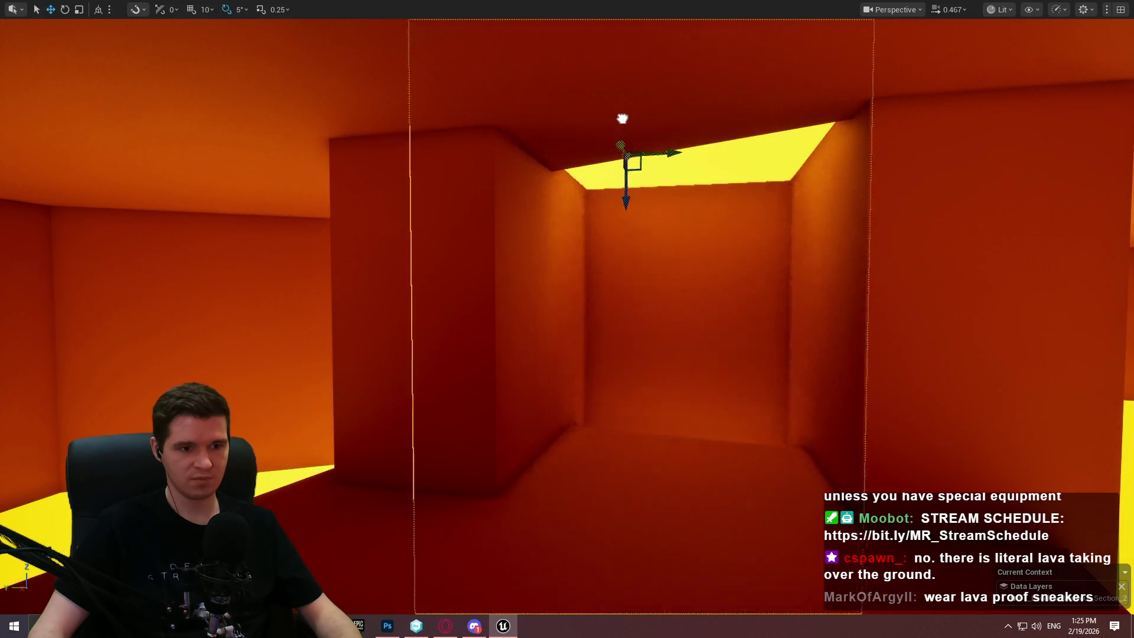
pyautogui.moveTo(608, 122)
pyautogui.mouseDown()
pyautogui.moveTo(617, 121)
pyautogui.moveTo(617, 54)
pyautogui.moveTo(626, 205)
pyautogui.mouseUp()
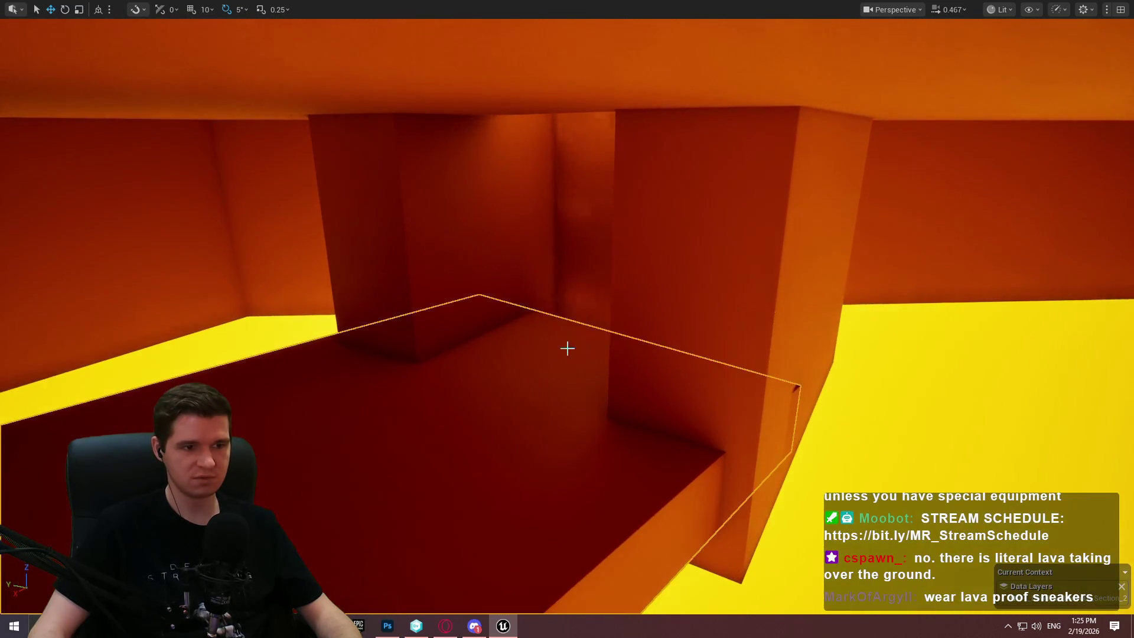
pyautogui.moveTo(567, 348); pyautogui.dragTo(425, 437)
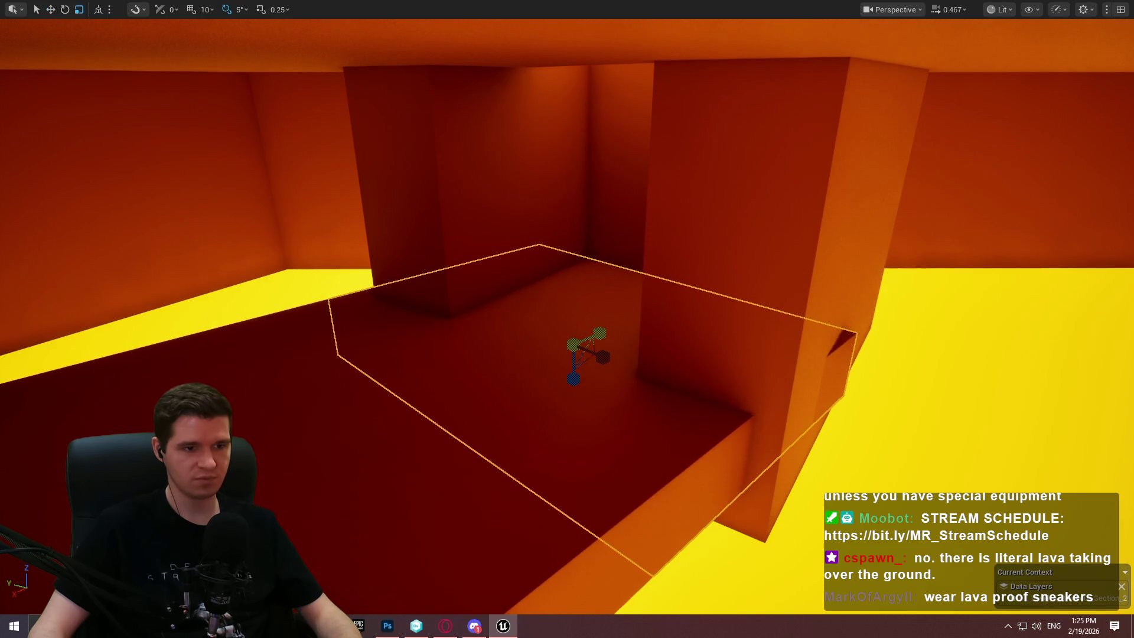
pyautogui.moveTo(607, 383)
pyautogui.mouseDown()
pyautogui.moveTo(607, 354)
pyautogui.moveTo(607, 384)
pyautogui.mouseUp()
pyautogui.press('w')
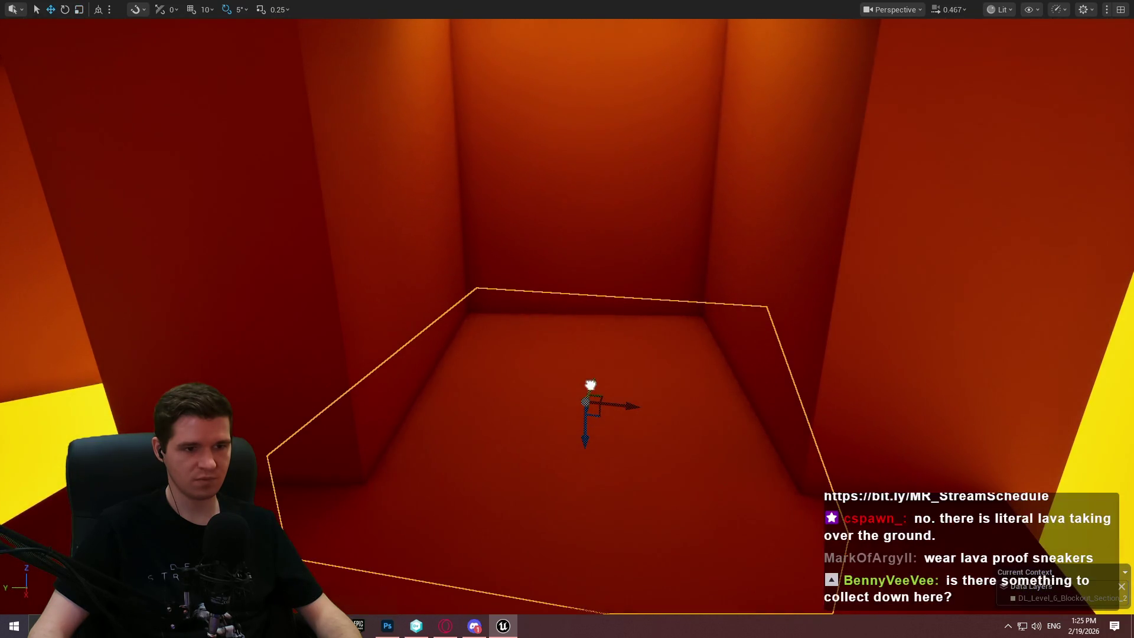
pyautogui.moveTo(677, 370)
pyautogui.mouseDown()
pyautogui.moveTo(579, 313)
pyautogui.moveTo(567, 278)
pyautogui.moveTo(555, 307)
pyautogui.moveTo(534, 286)
pyautogui.moveTo(721, 379)
pyautogui.moveTo(706, 319)
pyautogui.moveTo(697, 331)
pyautogui.mouseUp()
pyautogui.scroll(3, 550, 301)
pyautogui.scroll(2, 703, 322)
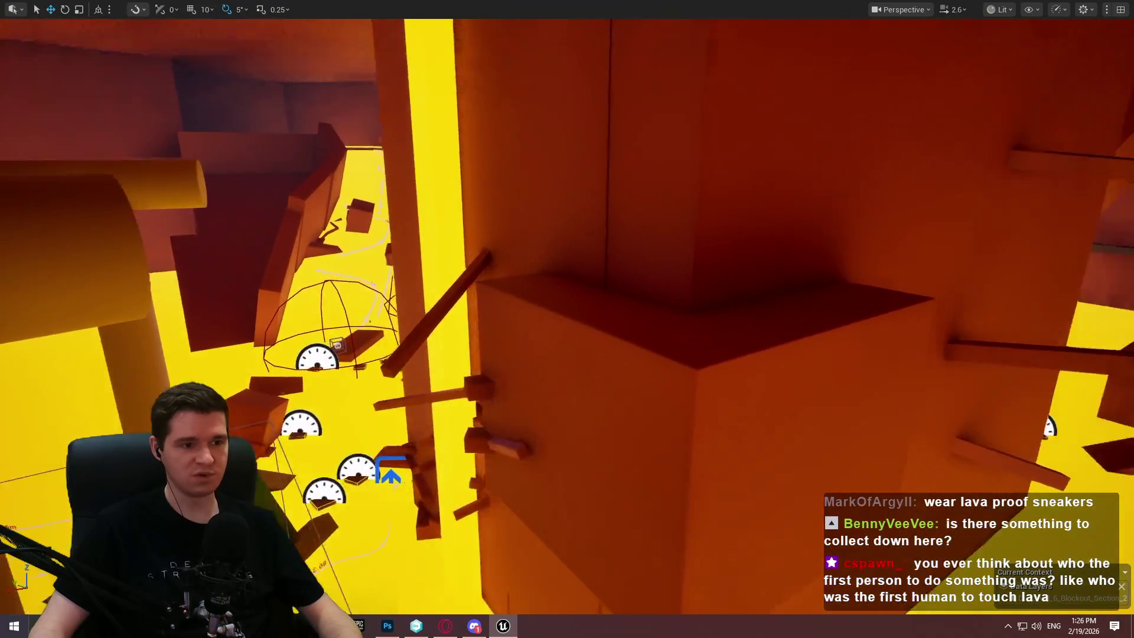
pyautogui.moveTo(437, 338); pyautogui.dragTo(510, 333)
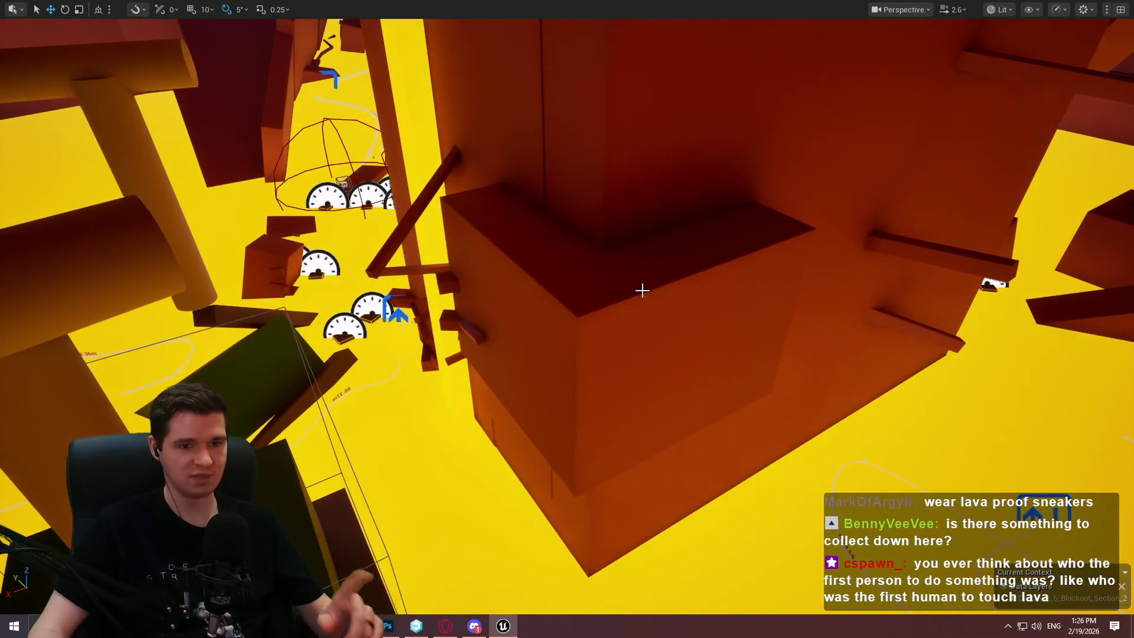
pyautogui.moveTo(631, 290)
pyautogui.mouseDown()
pyautogui.moveTo(614, 265)
pyautogui.moveTo(566, 254)
pyautogui.moveTo(696, 238)
pyautogui.mouseUp()
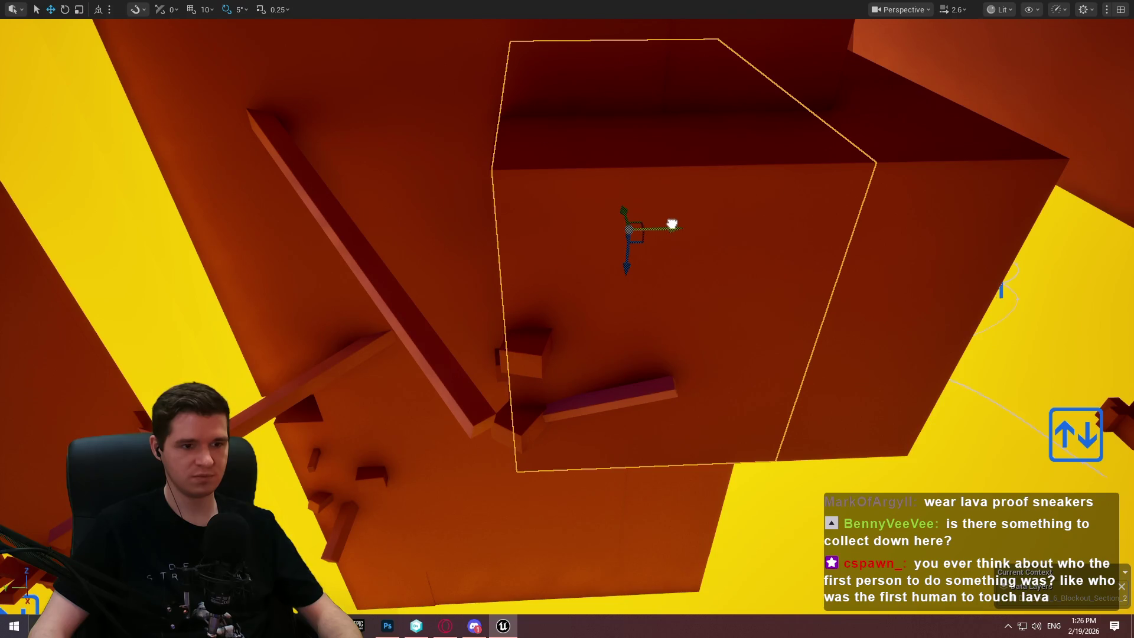
pyautogui.moveTo(671, 224); pyautogui.dragTo(672, 223)
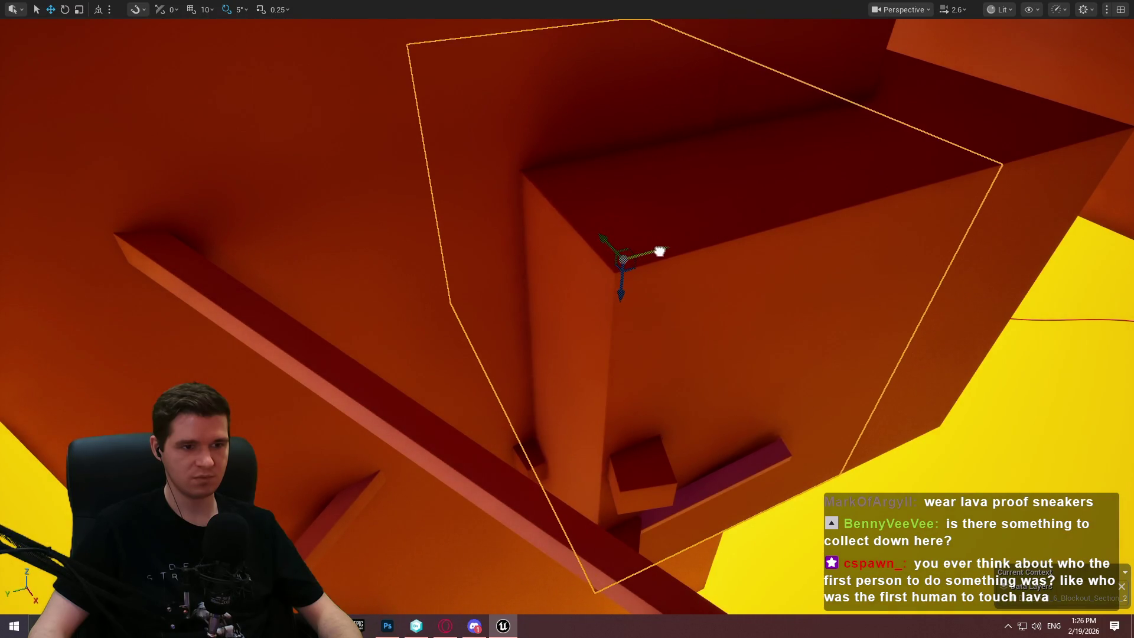
pyautogui.press('f')
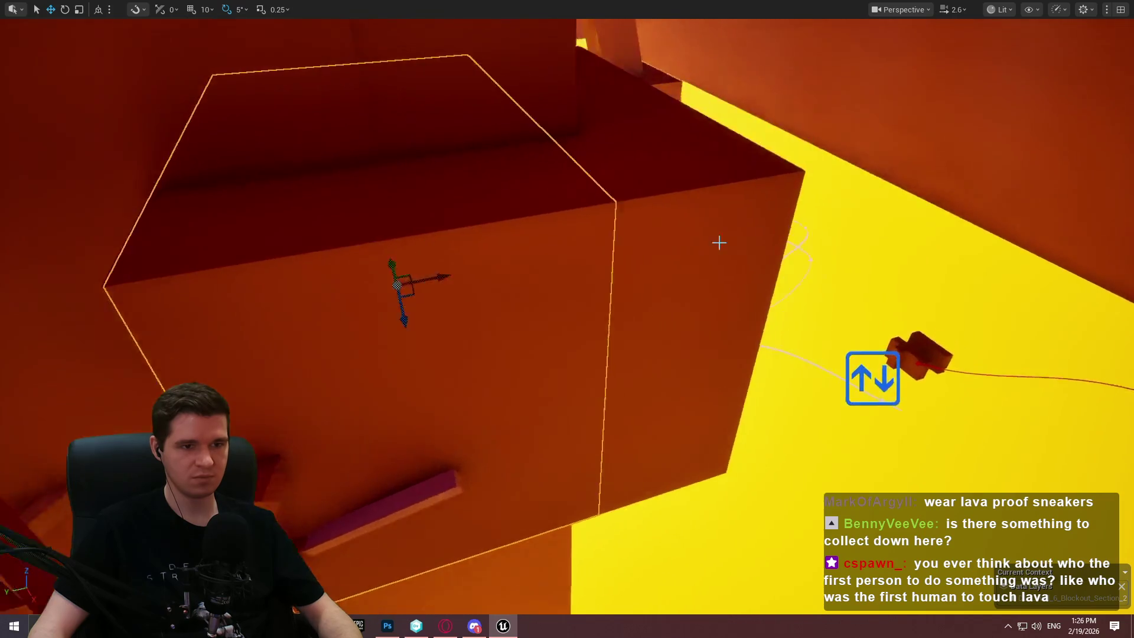
pyautogui.moveTo(614, 222); pyautogui.dragTo(614, 222)
pyautogui.scroll(2, 614, 222)
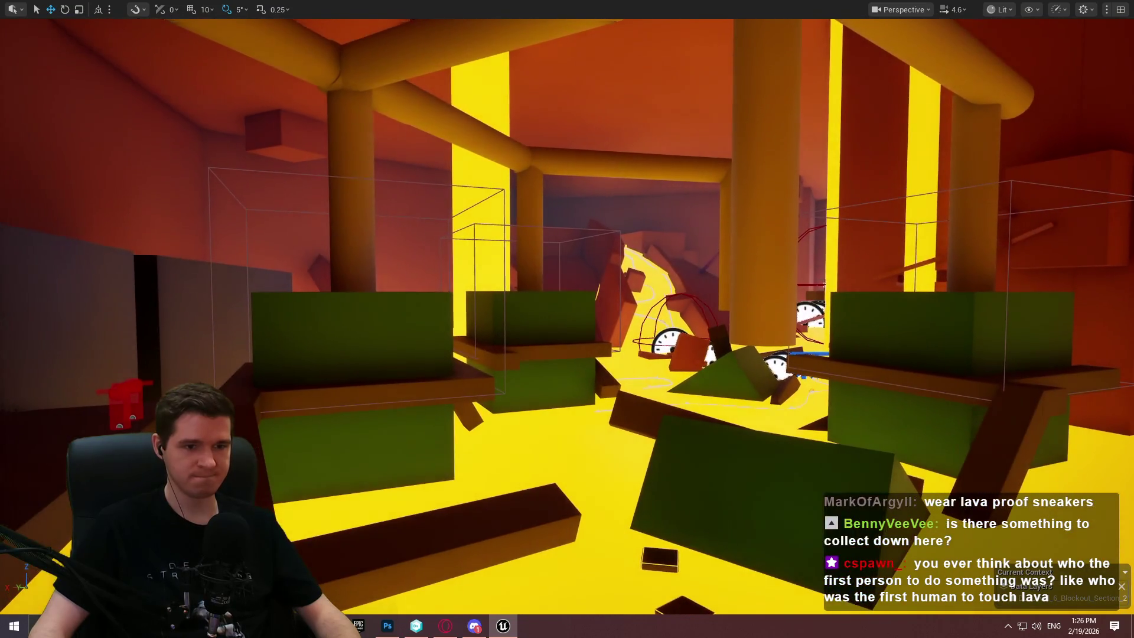
pyautogui.moveTo(614, 221); pyautogui.dragTo(637, 266)
pyautogui.moveTo(856, 258); pyautogui.dragTo(856, 258)
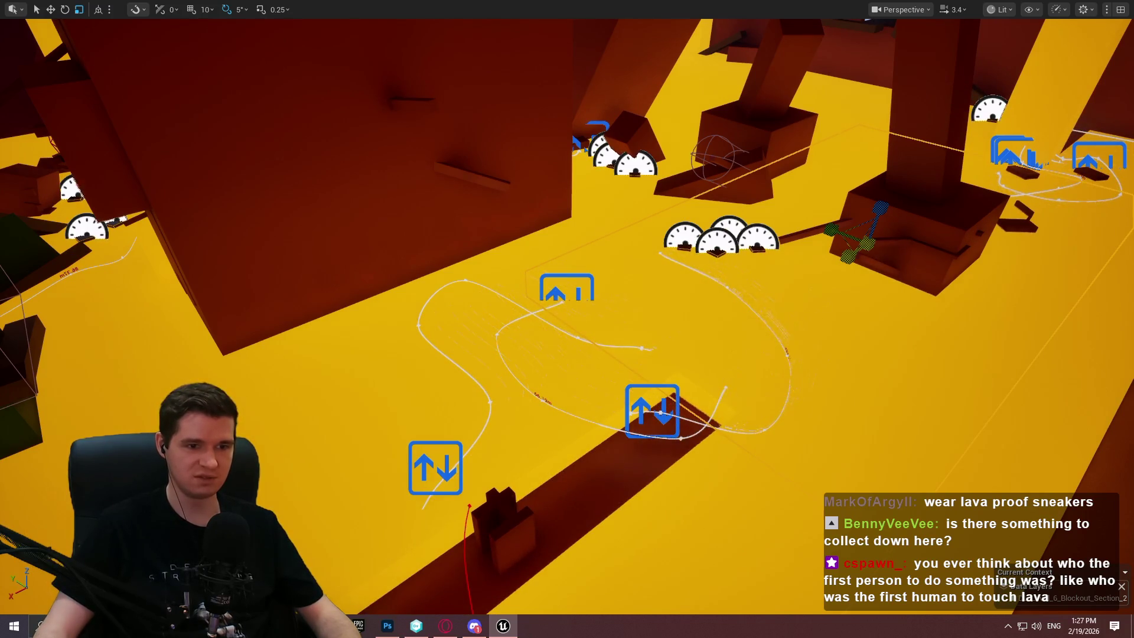
# Focus the view on the outlined floor volume and fly in close to it.
pyautogui.press('f')
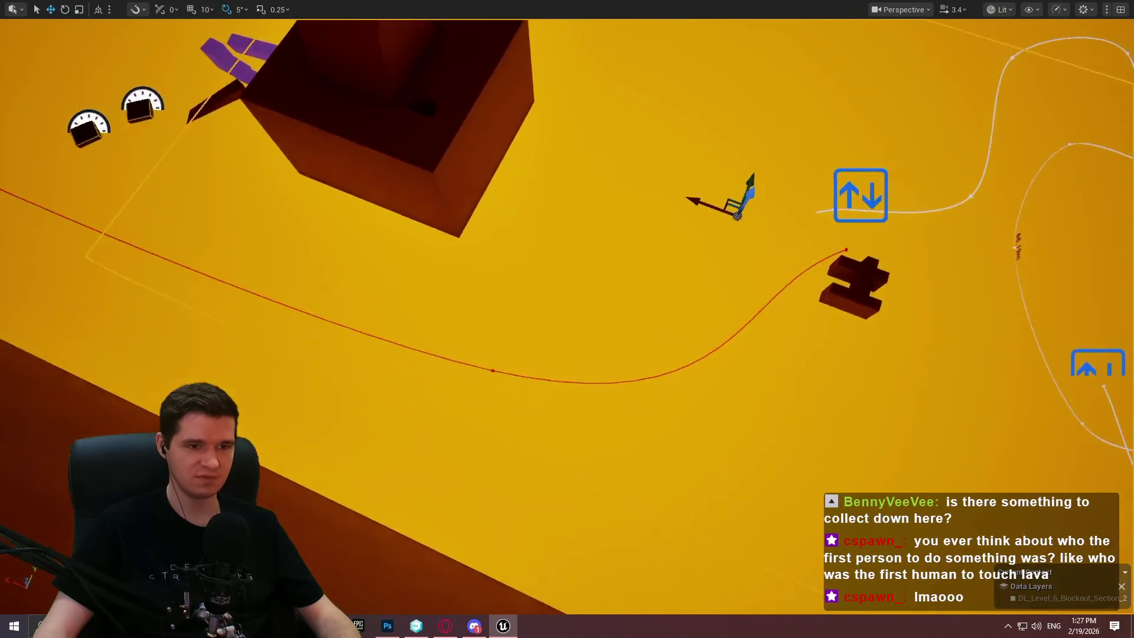
pyautogui.press('r')
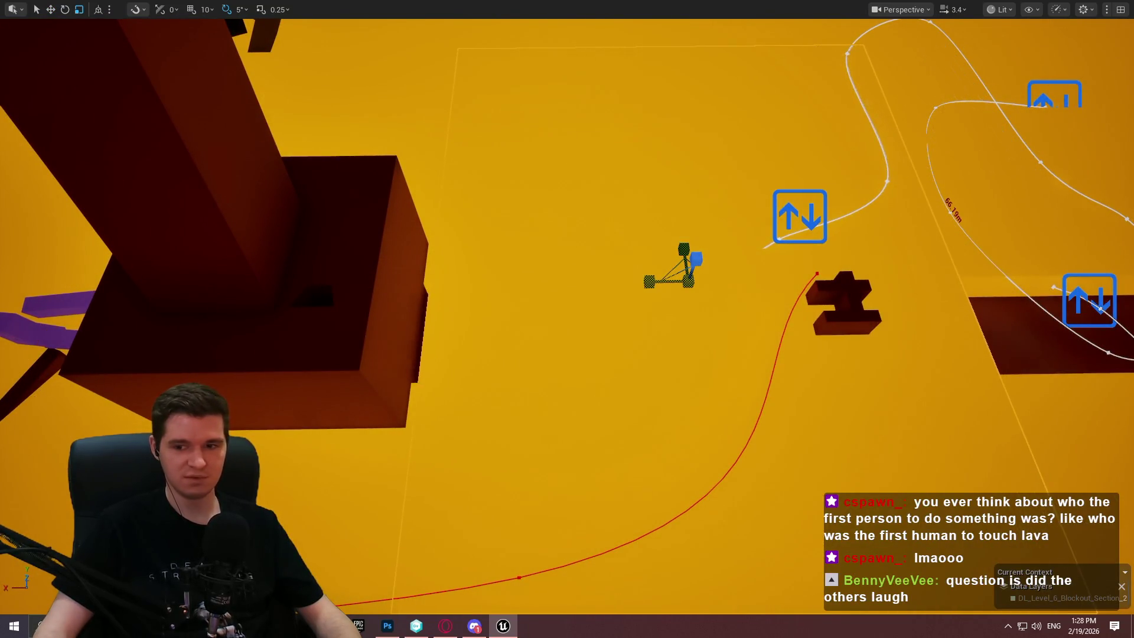
pyautogui.moveTo(646, 279)
pyautogui.mouseDown()
pyautogui.moveTo(531, 201)
pyautogui.moveTo(519, 224)
pyautogui.moveTo(531, 213)
pyautogui.moveTo(549, 219)
pyautogui.moveTo(620, 265)
pyautogui.moveTo(665, 96)
pyautogui.moveTo(603, 254)
pyautogui.moveTo(508, 312)
pyautogui.moveTo(665, 156)
pyautogui.mouseUp()
pyautogui.scroll(-1, 566, 319)
pyautogui.scroll(-2, 567, 319)
pyautogui.press('w')
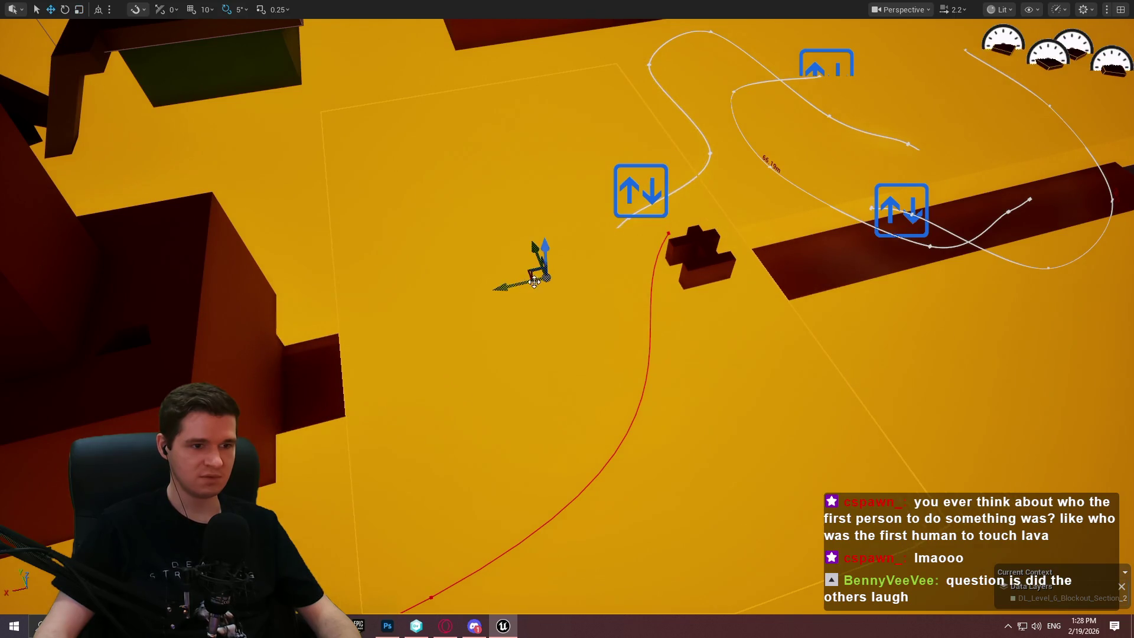
# Move the volume left, then right across the lava beside the spline paths.
pyautogui.moveTo(508, 287)
pyautogui.mouseDown()
pyautogui.moveTo(435, 298)
pyautogui.moveTo(440, 313)
pyautogui.moveTo(472, 289)
pyautogui.moveTo(466, 307)
pyautogui.moveTo(407, 296)
pyautogui.moveTo(625, 284)
pyautogui.mouseUp()
pyautogui.press('r')
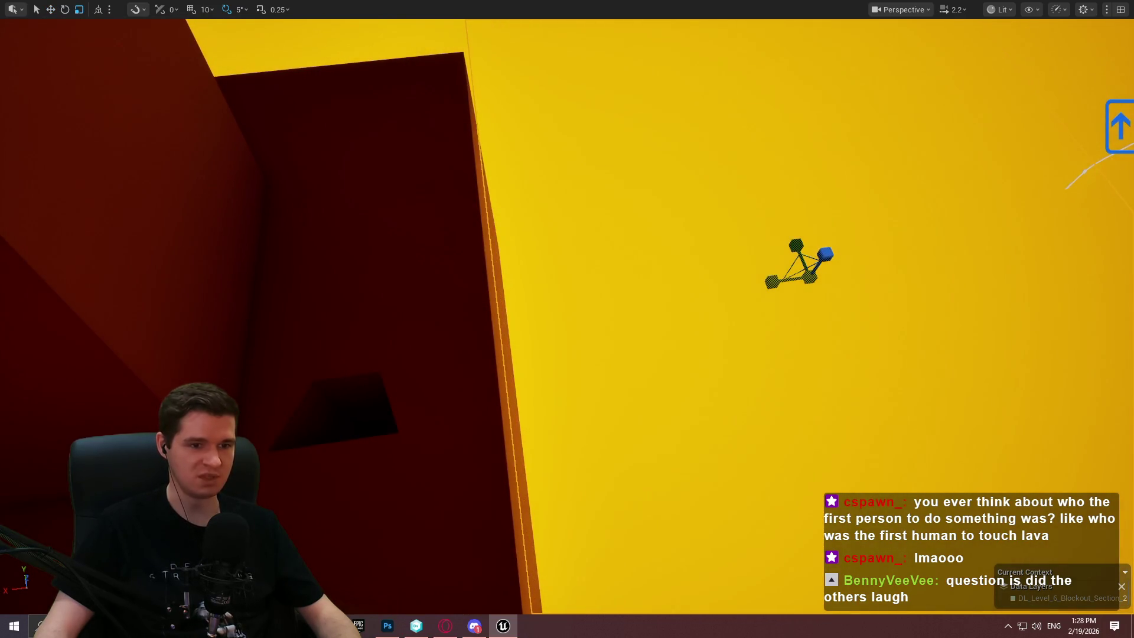
pyautogui.moveTo(764, 286)
pyautogui.mouseDown()
pyautogui.moveTo(726, 301)
pyautogui.moveTo(685, 296)
pyautogui.moveTo(673, 260)
pyautogui.moveTo(679, 313)
pyautogui.moveTo(738, 288)
pyautogui.moveTo(703, 248)
pyautogui.moveTo(694, 277)
pyautogui.moveTo(688, 243)
pyautogui.moveTo(656, 344)
pyautogui.mouseUp()
pyautogui.moveTo(366, 341)
pyautogui.mouseDown()
pyautogui.moveTo(842, 313)
pyautogui.moveTo(815, 269)
pyautogui.mouseUp()
pyautogui.moveTo(791, 313); pyautogui.dragTo(817, 310)
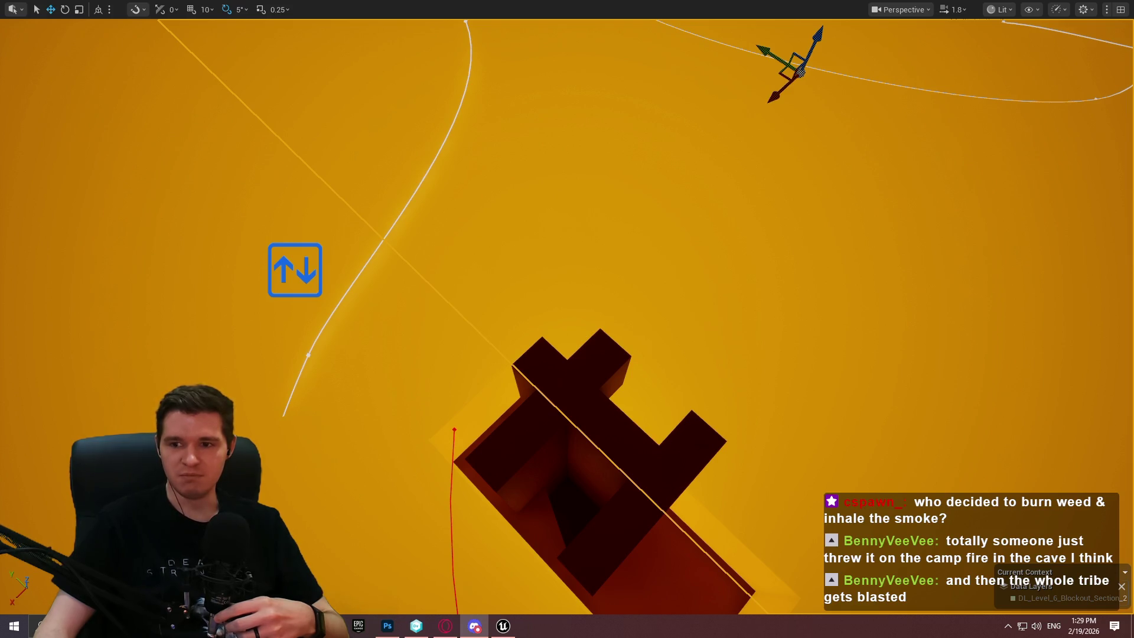
# Drag the spline point down and to the left.
pyautogui.scroll(-3, 567, 319)
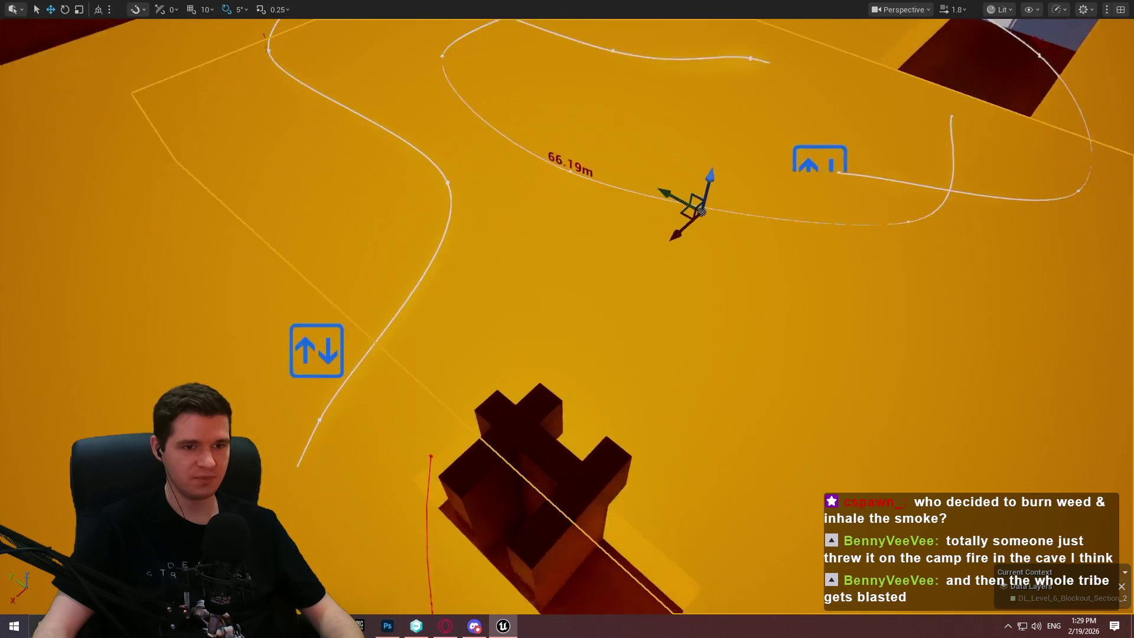
pyautogui.scroll(3, 636, 216)
pyautogui.moveTo(841, 118)
pyautogui.mouseDown()
pyautogui.moveTo(807, 144)
pyautogui.moveTo(817, 135)
pyautogui.mouseUp()
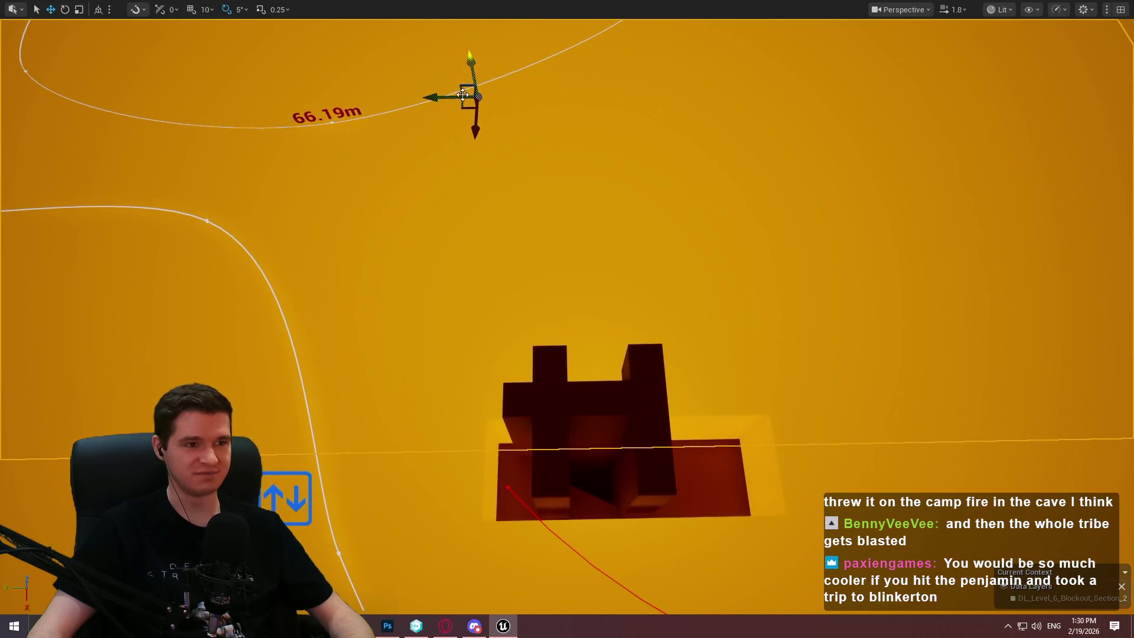
# Move the outlined volume toward the lower right and lift the cross-shaped block upward.
pyautogui.press('r')
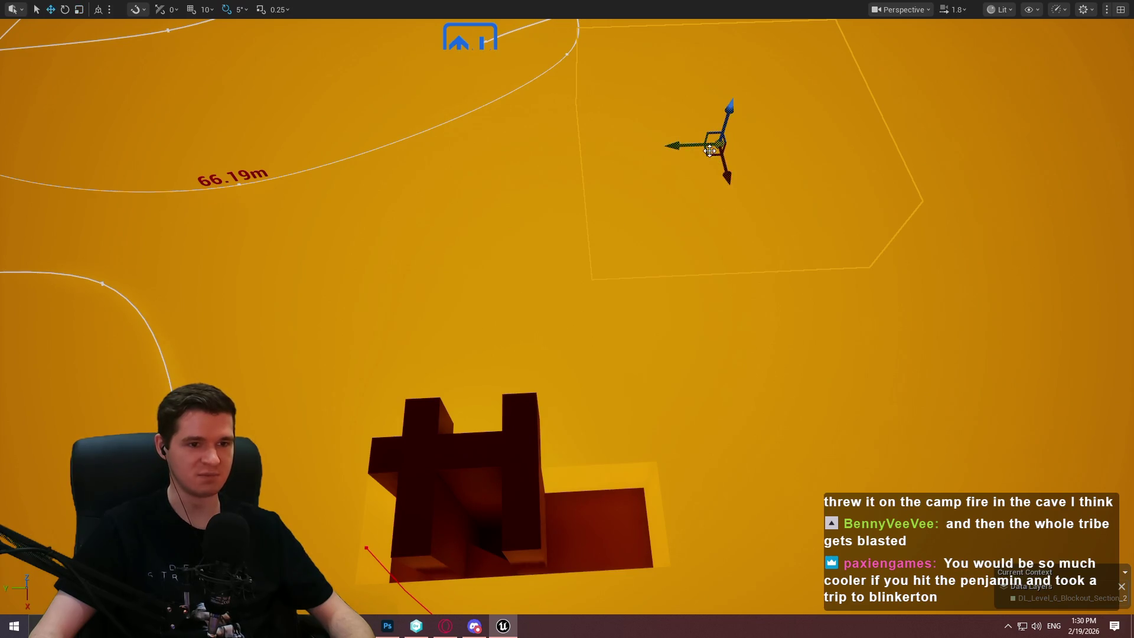
pyautogui.moveTo(710, 150)
pyautogui.mouseDown()
pyautogui.moveTo(715, 509)
pyautogui.moveTo(762, 402)
pyautogui.moveTo(930, 252)
pyautogui.moveTo(309, 299)
pyautogui.moveTo(1096, 163)
pyautogui.moveTo(793, 169)
pyautogui.moveTo(719, 306)
pyautogui.mouseUp()
pyautogui.scroll(2, 980, 189)
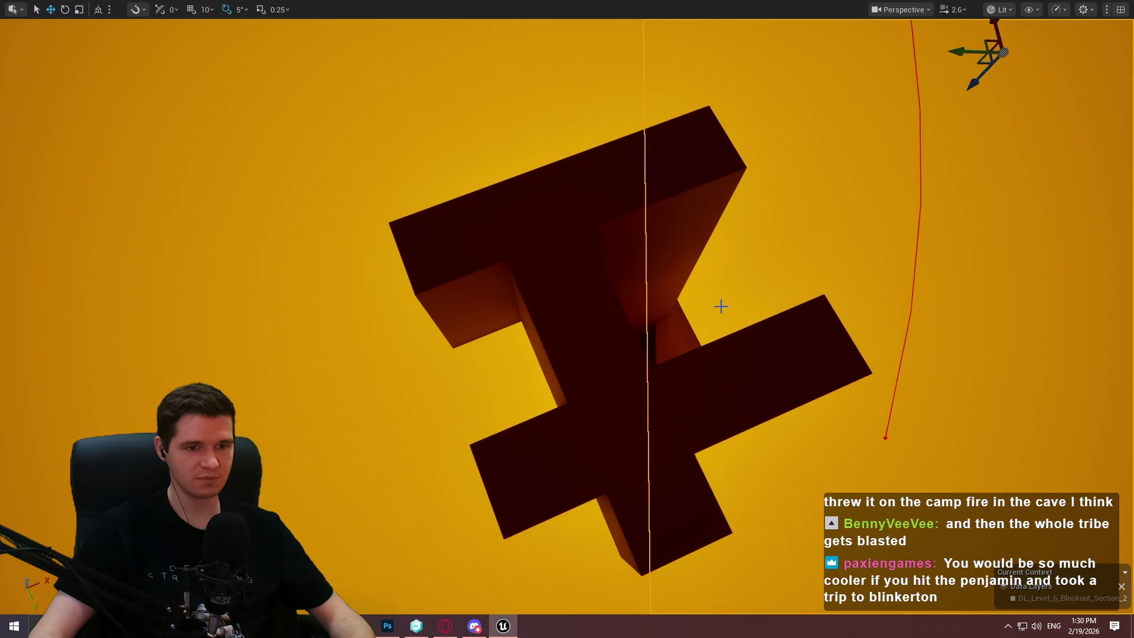
pyautogui.press('f')
pyautogui.moveTo(624, 277)
pyautogui.mouseDown()
pyautogui.moveTo(638, 177)
pyautogui.moveTo(614, 123)
pyautogui.moveTo(575, 310)
pyautogui.moveTo(570, 279)
pyautogui.mouseUp()
pyautogui.press('r')
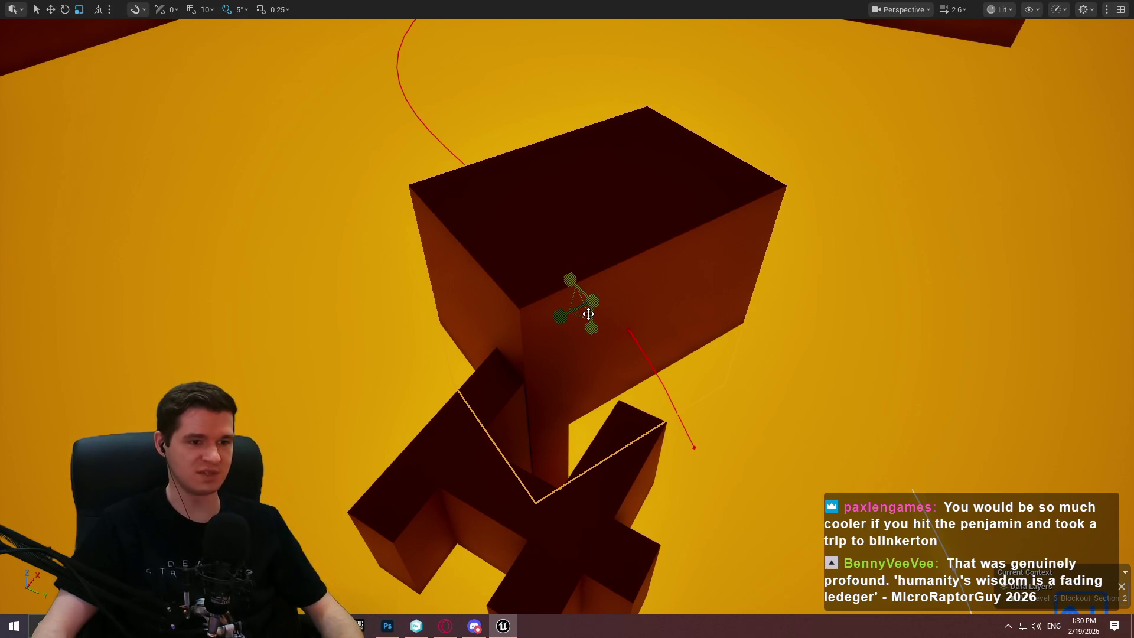
# Lower the box down and right into the orange mass and check its top edge.
pyautogui.moveTo(572, 299); pyautogui.dragTo(638, 338)
pyautogui.moveTo(647, 385)
pyautogui.mouseDown()
pyautogui.moveTo(659, 427)
pyautogui.moveTo(668, 420)
pyautogui.moveTo(608, 437)
pyautogui.moveTo(618, 424)
pyautogui.moveTo(590, 445)
pyautogui.mouseUp()
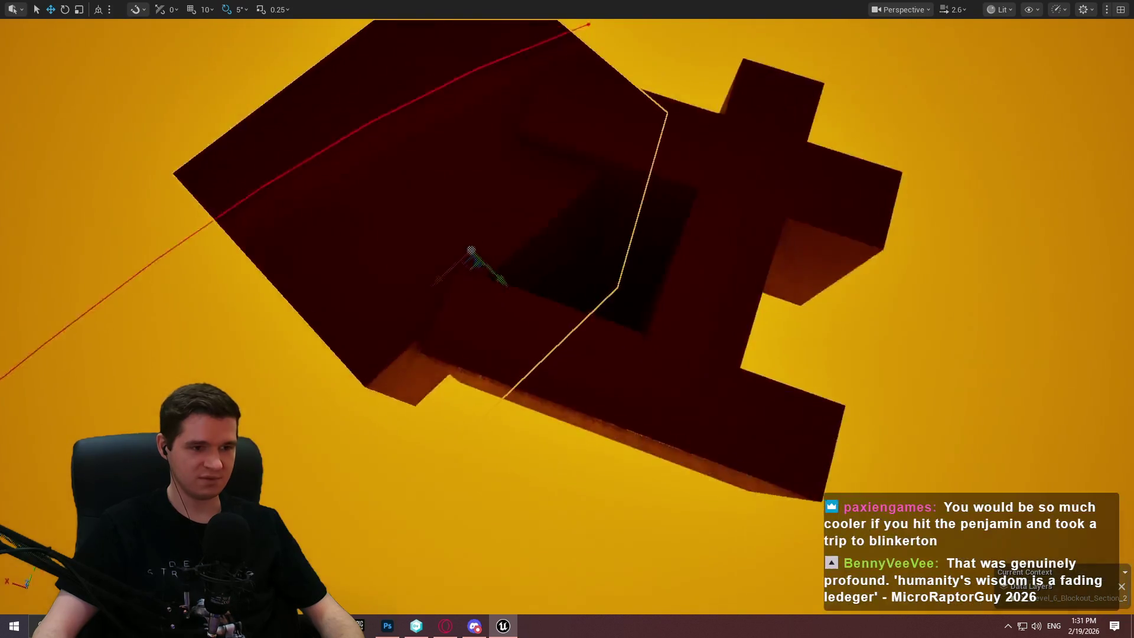
pyautogui.moveTo(654, 194)
pyautogui.mouseDown()
pyautogui.moveTo(619, 215)
pyautogui.moveTo(662, 153)
pyautogui.mouseUp()
pyautogui.scroll(-5, 651, 288)
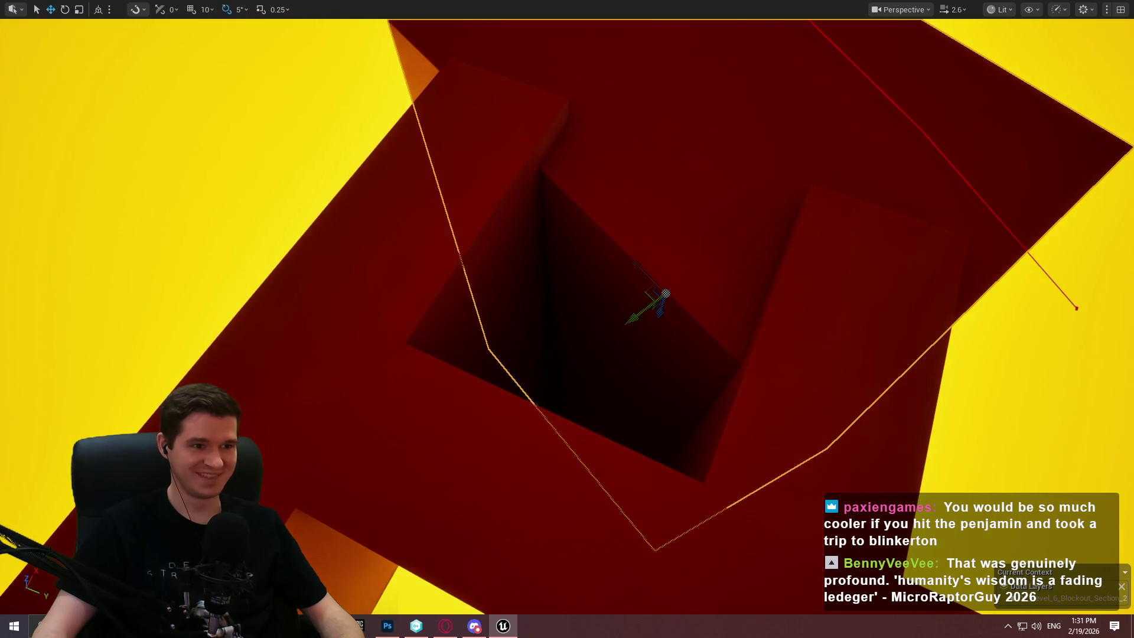
pyautogui.moveTo(607, 259); pyautogui.dragTo(610, 268)
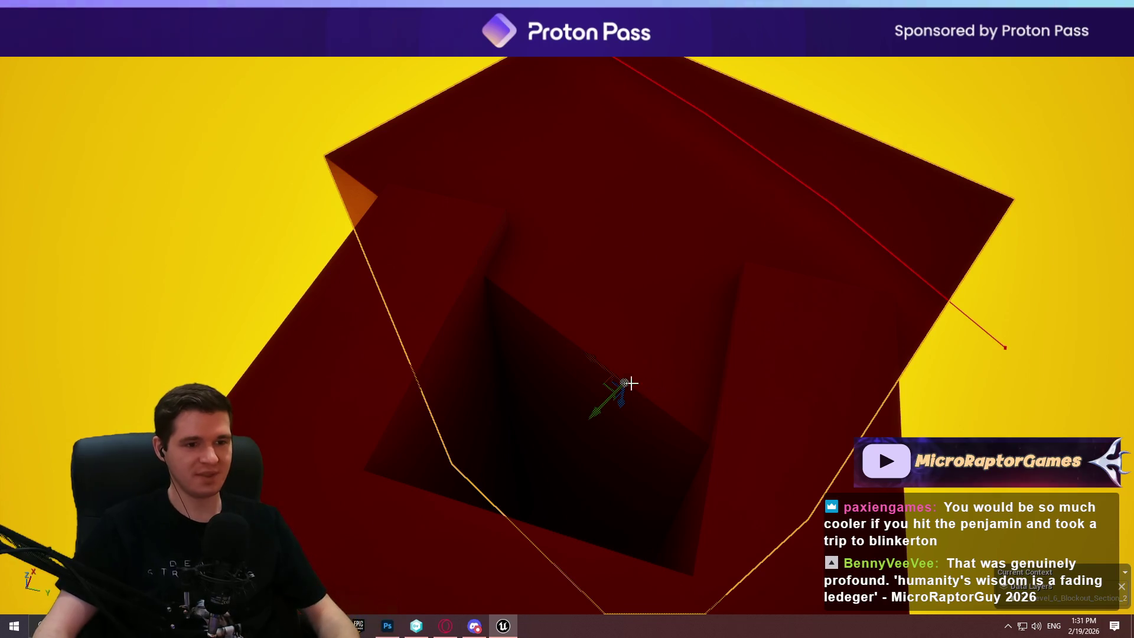
# Fly the view through the orange blockout into its square shaft.
pyautogui.scroll(-5, 612, 418)
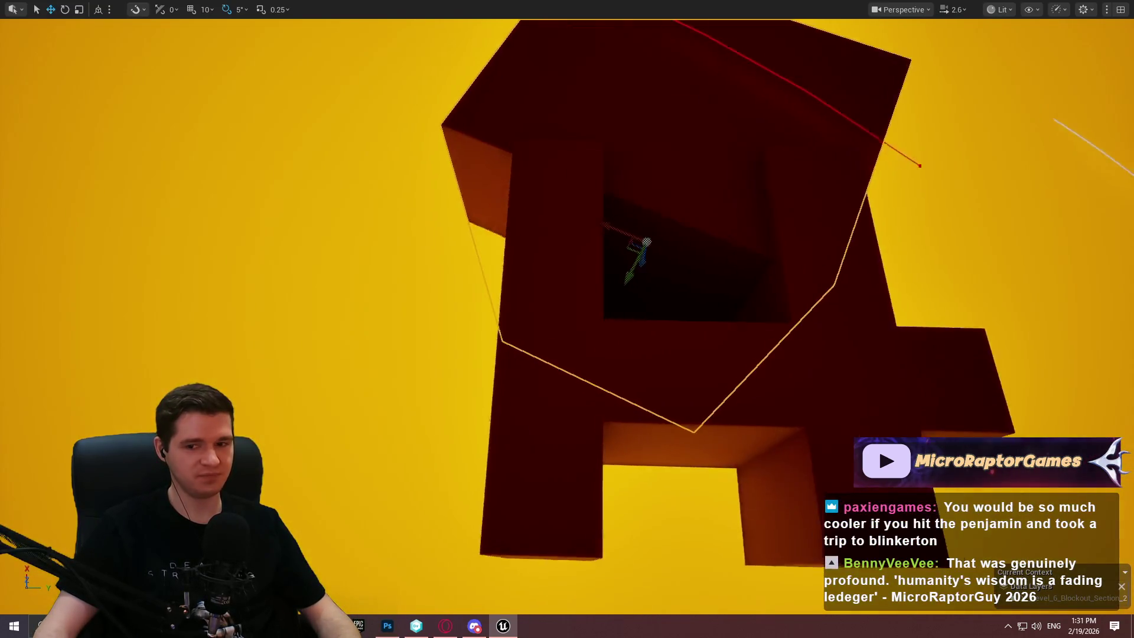
pyautogui.moveTo(580, 246)
pyautogui.mouseDown()
pyautogui.moveTo(641, 247)
pyautogui.moveTo(590, 236)
pyautogui.moveTo(590, 207)
pyautogui.moveTo(614, 189)
pyautogui.mouseUp()
pyautogui.moveTo(582, 268)
pyautogui.mouseDown()
pyautogui.moveTo(536, 236)
pyautogui.moveTo(531, 254)
pyautogui.mouseUp()
pyautogui.moveTo(718, 363); pyautogui.dragTo(718, 372)
pyautogui.moveTo(431, 531); pyautogui.dragTo(432, 529)
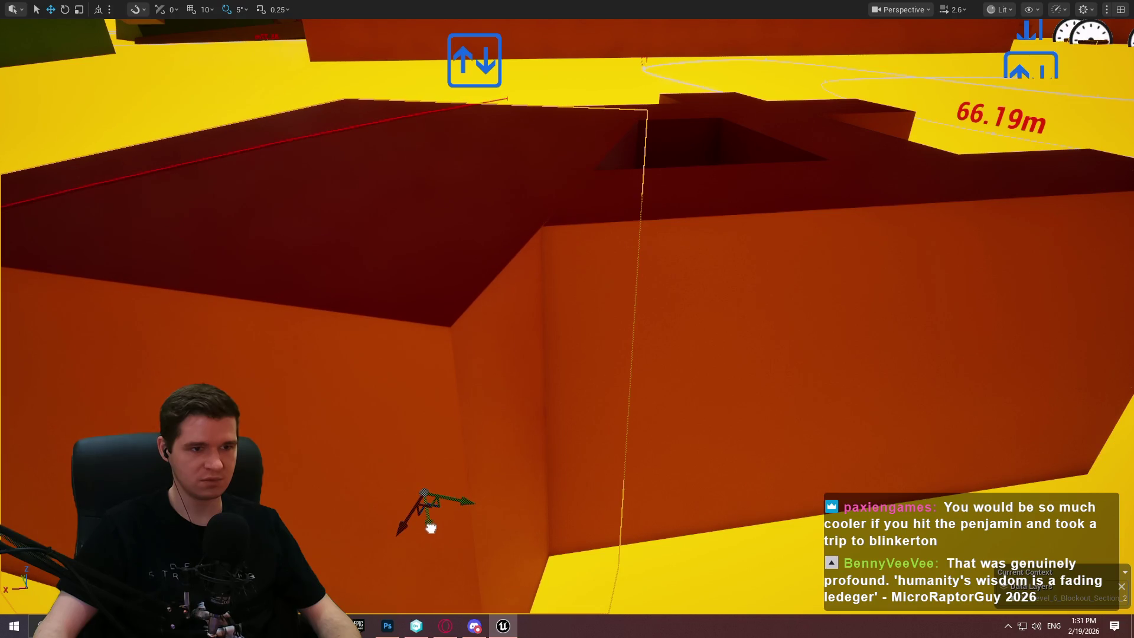
pyautogui.moveTo(589, 460); pyautogui.dragTo(590, 459)
# Rise inside the orange shaft and start Play from Here, closing the intro dialog.
pyautogui.moveTo(591, 373); pyautogui.dragTo(590, 372)
pyautogui.rightClick(523, 372)
pyautogui.click(593, 598)
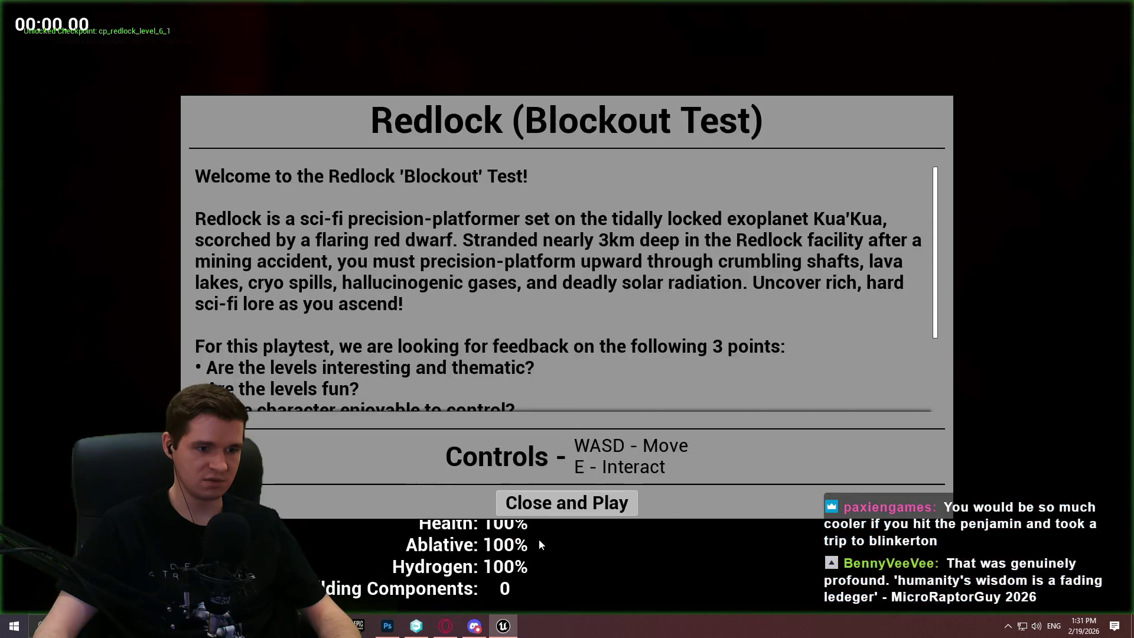
pyautogui.click(567, 502)
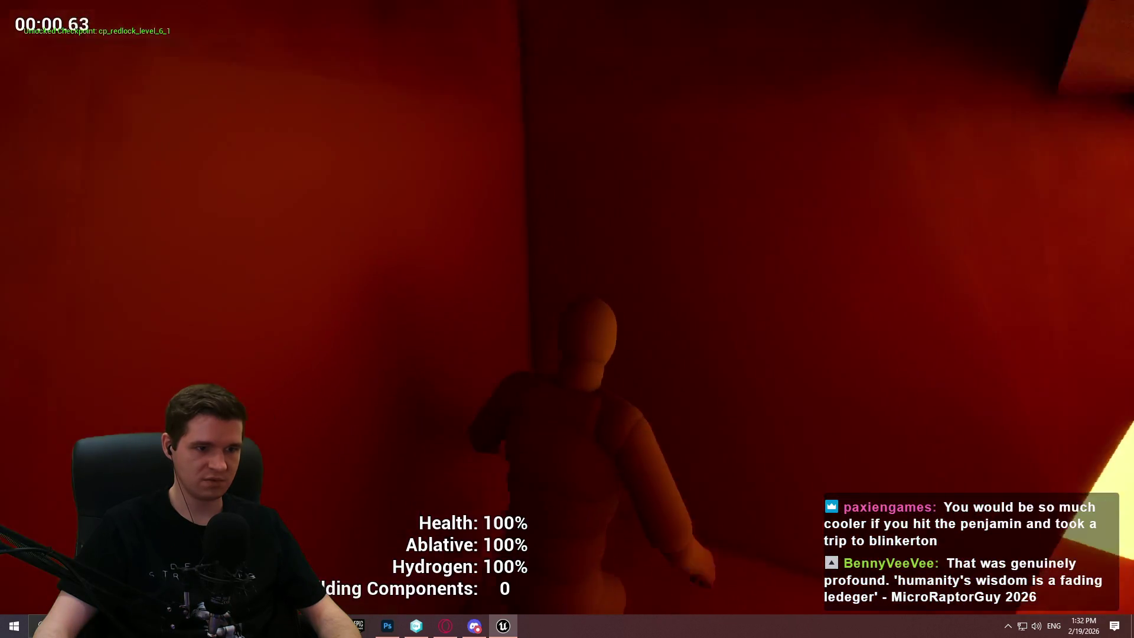
# Walk the character from the shaft through the corridor to the lava opening, then stop playing.
pyautogui.press('w')
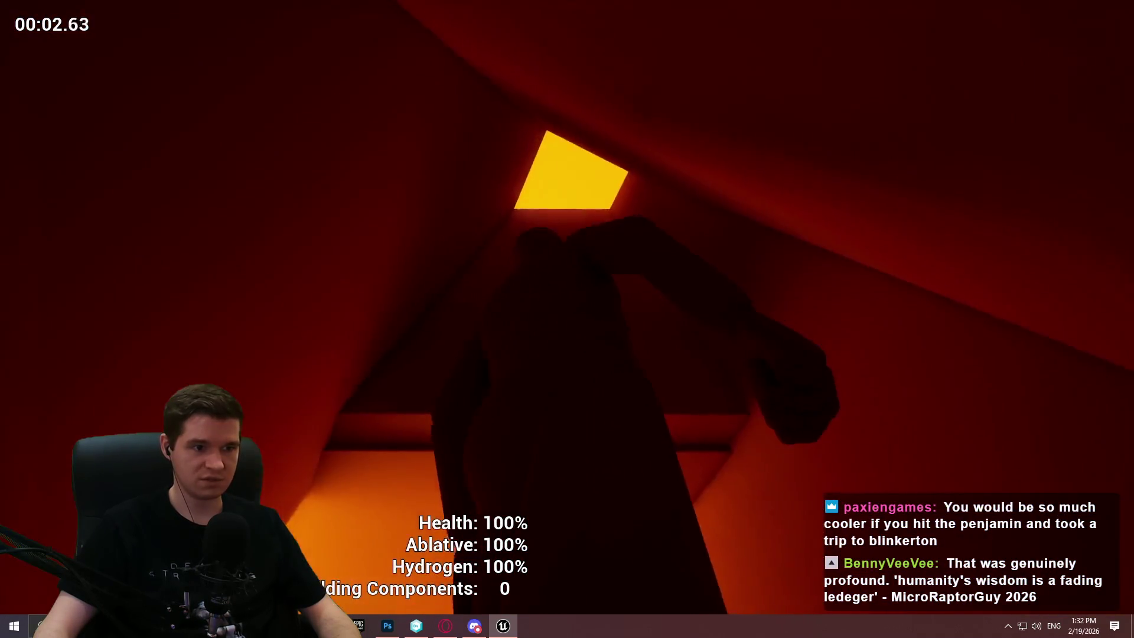
pyautogui.press('s')
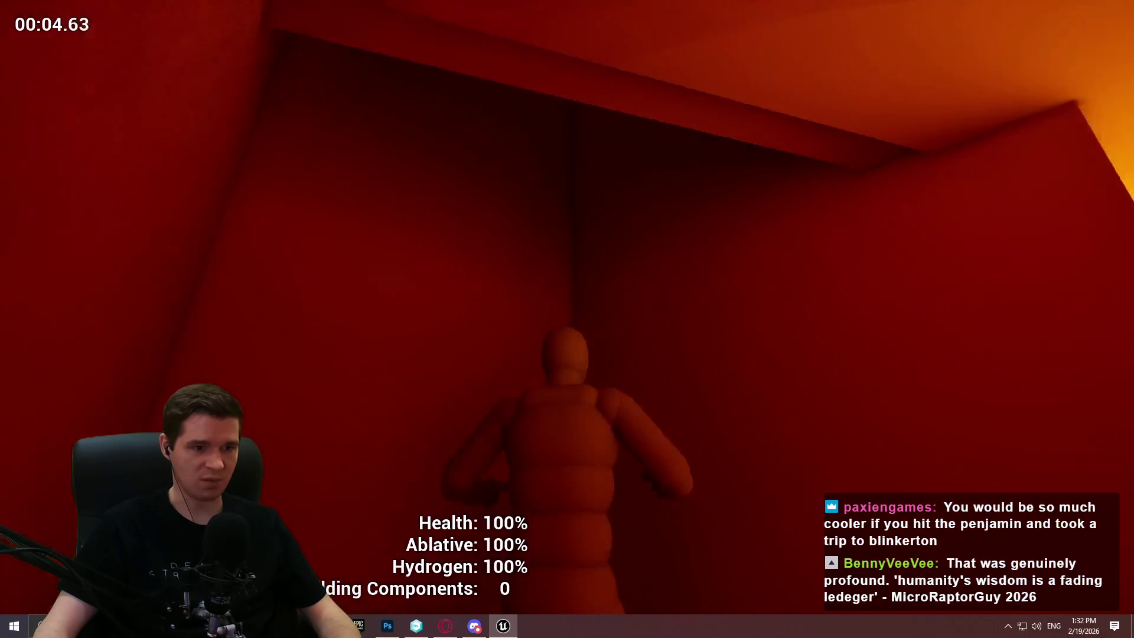
pyautogui.press('w')
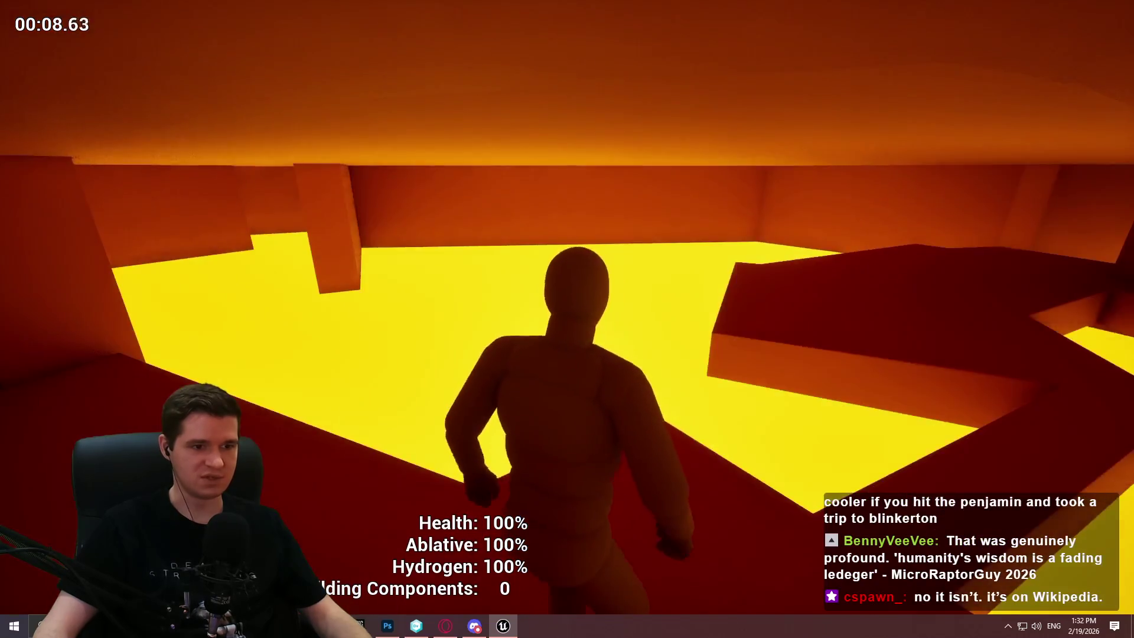
pyautogui.press('Escape')
# Slide the first red block left, rotate it 30°, and widen its base.
pyautogui.press('w')
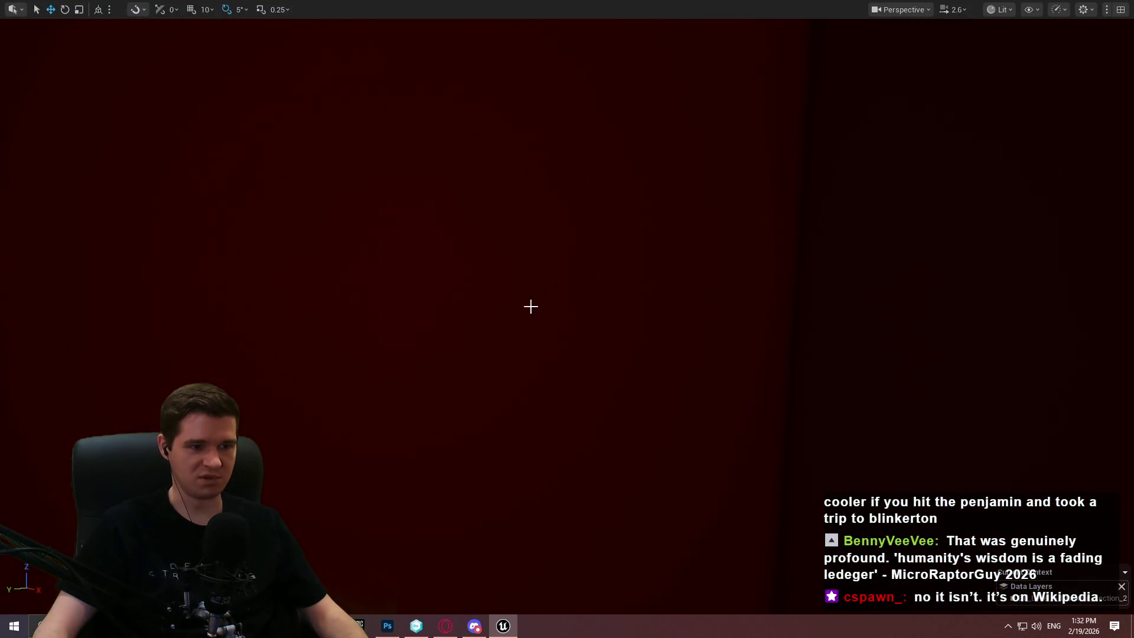
pyautogui.press('w')
pyautogui.press('w')
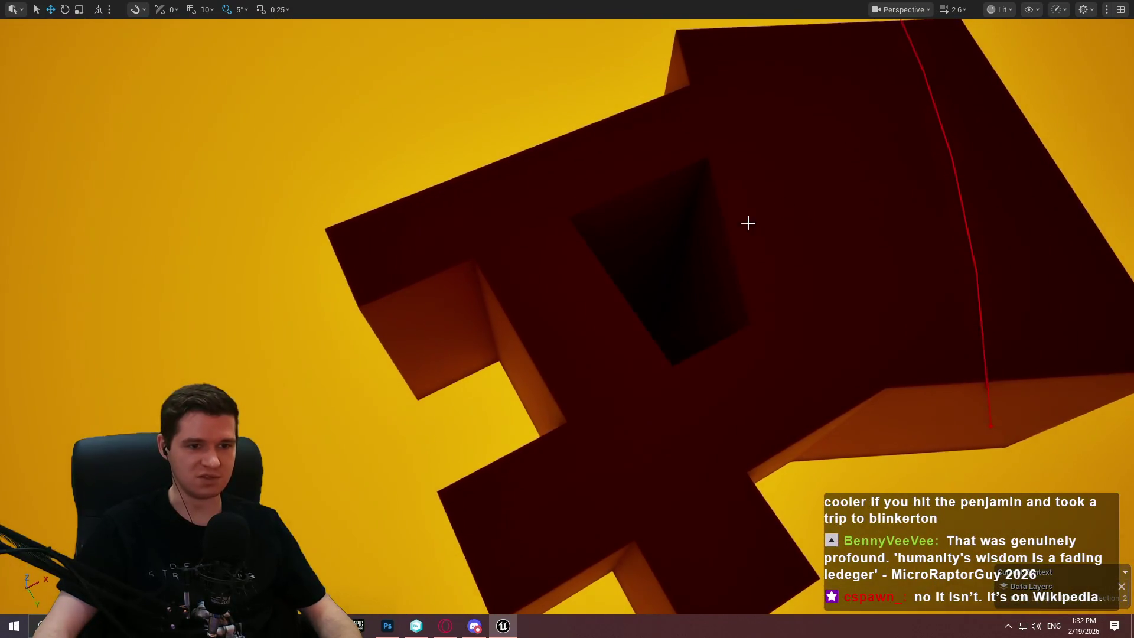
pyautogui.moveTo(759, 317)
pyautogui.mouseDown()
pyautogui.moveTo(450, 362)
pyautogui.moveTo(425, 393)
pyautogui.moveTo(423, 431)
pyautogui.mouseUp()
pyautogui.press('e')
pyautogui.moveTo(448, 342); pyautogui.dragTo(416, 353)
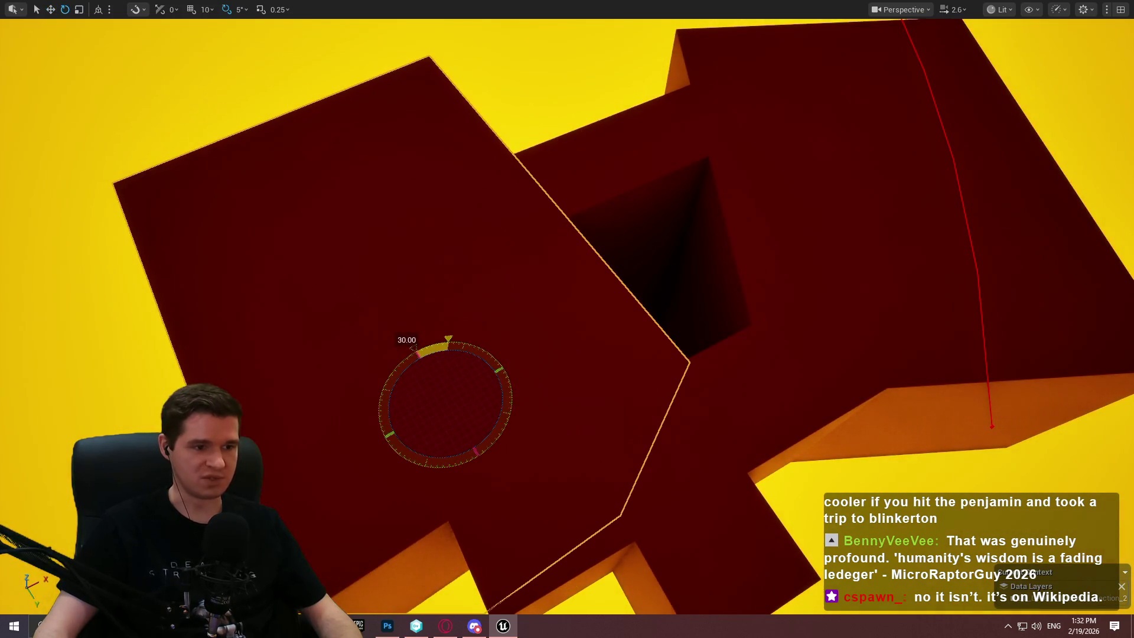
pyautogui.moveTo(422, 398)
pyautogui.mouseDown()
pyautogui.moveTo(412, 466)
pyautogui.moveTo(468, 471)
pyautogui.moveTo(456, 514)
pyautogui.moveTo(512, 502)
pyautogui.mouseUp()
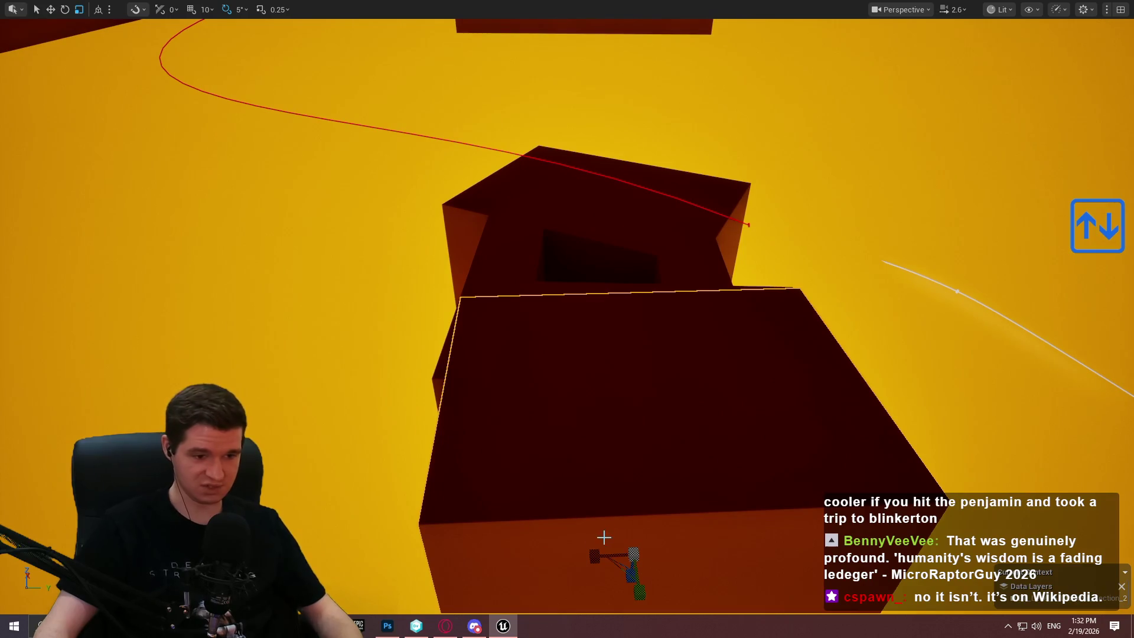
pyautogui.moveTo(595, 556)
pyautogui.mouseDown()
pyautogui.moveTo(516, 557)
pyautogui.moveTo(545, 561)
pyautogui.mouseUp()
pyautogui.moveTo(681, 512); pyautogui.dragTo(670, 502)
pyautogui.moveTo(521, 495); pyautogui.dragTo(508, 490)
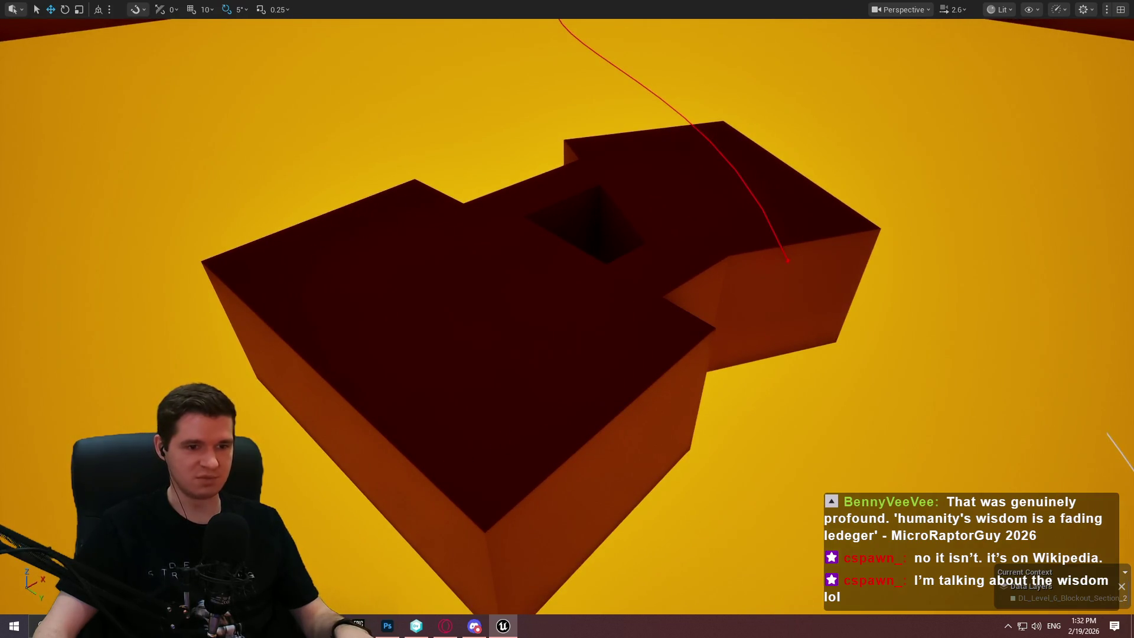
# Rotate the smaller block 65°, move it onto the platform, and make it taller.
pyautogui.moveTo(511, 366)
pyautogui.mouseDown()
pyautogui.moveTo(549, 346)
pyautogui.moveTo(520, 354)
pyautogui.moveTo(502, 408)
pyautogui.moveTo(472, 384)
pyautogui.moveTo(567, 370)
pyautogui.mouseUp()
pyautogui.click(567, 370)
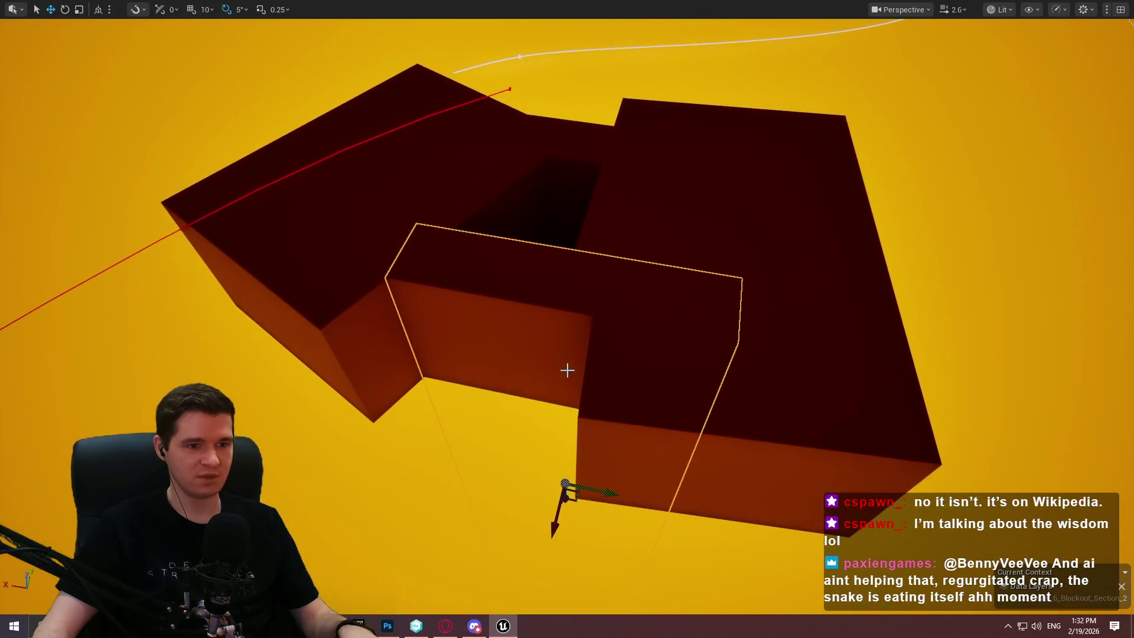
pyautogui.moveTo(650, 409); pyautogui.dragTo(726, 425)
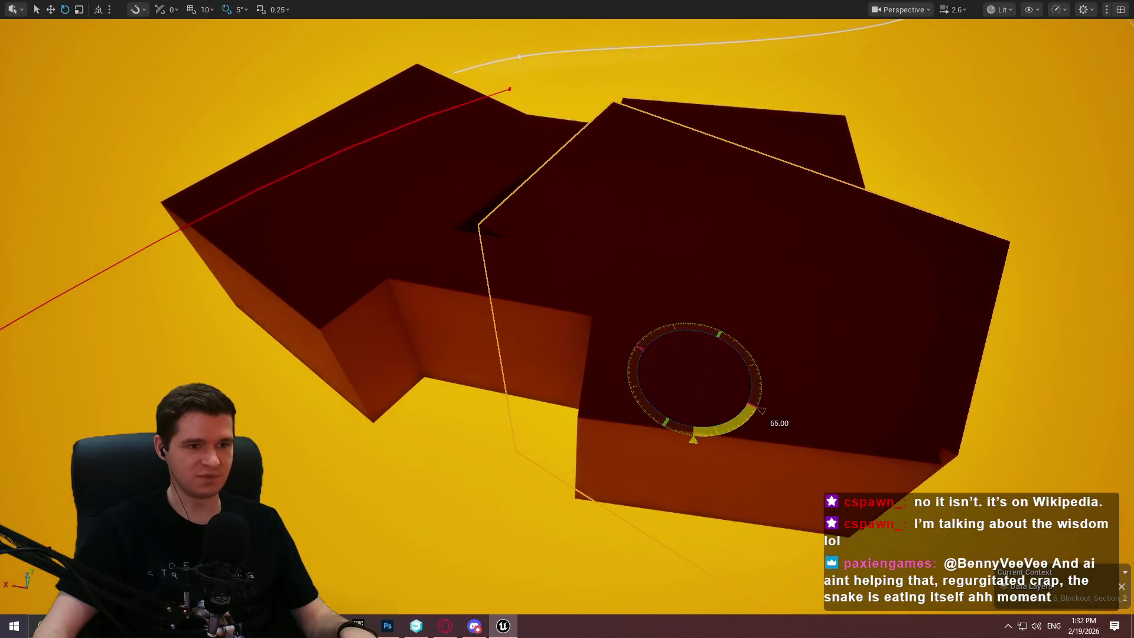
pyautogui.moveTo(711, 351)
pyautogui.mouseDown()
pyautogui.moveTo(689, 379)
pyautogui.moveTo(525, 438)
pyautogui.moveTo(543, 432)
pyautogui.mouseUp()
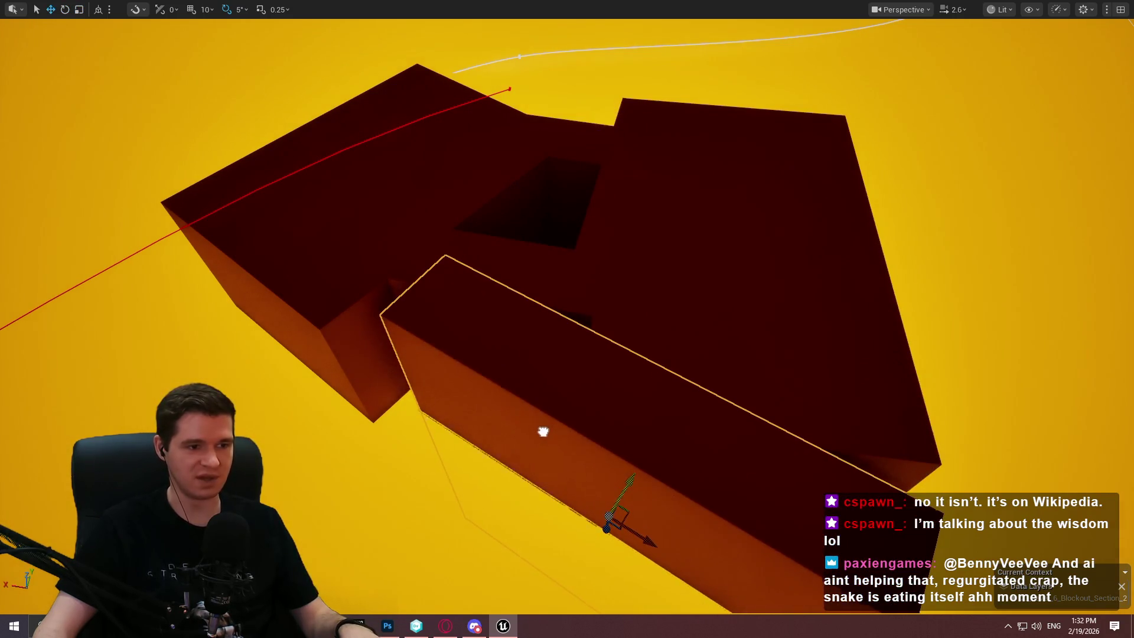
pyautogui.moveTo(611, 520)
pyautogui.mouseDown()
pyautogui.moveTo(392, 448)
pyautogui.moveTo(476, 461)
pyautogui.moveTo(474, 442)
pyautogui.mouseUp()
pyautogui.moveTo(483, 391)
pyautogui.mouseDown()
pyautogui.moveTo(498, 367)
pyautogui.moveTo(477, 397)
pyautogui.mouseUp()
# Orbit past the dark red platform and fly through the lava level to the long beam.
pyautogui.moveTo(524, 344)
pyautogui.mouseDown()
pyautogui.moveTo(532, 330)
pyautogui.moveTo(519, 354)
pyautogui.moveTo(508, 336)
pyautogui.moveTo(520, 331)
pyautogui.moveTo(502, 336)
pyautogui.moveTo(548, 312)
pyautogui.mouseUp()
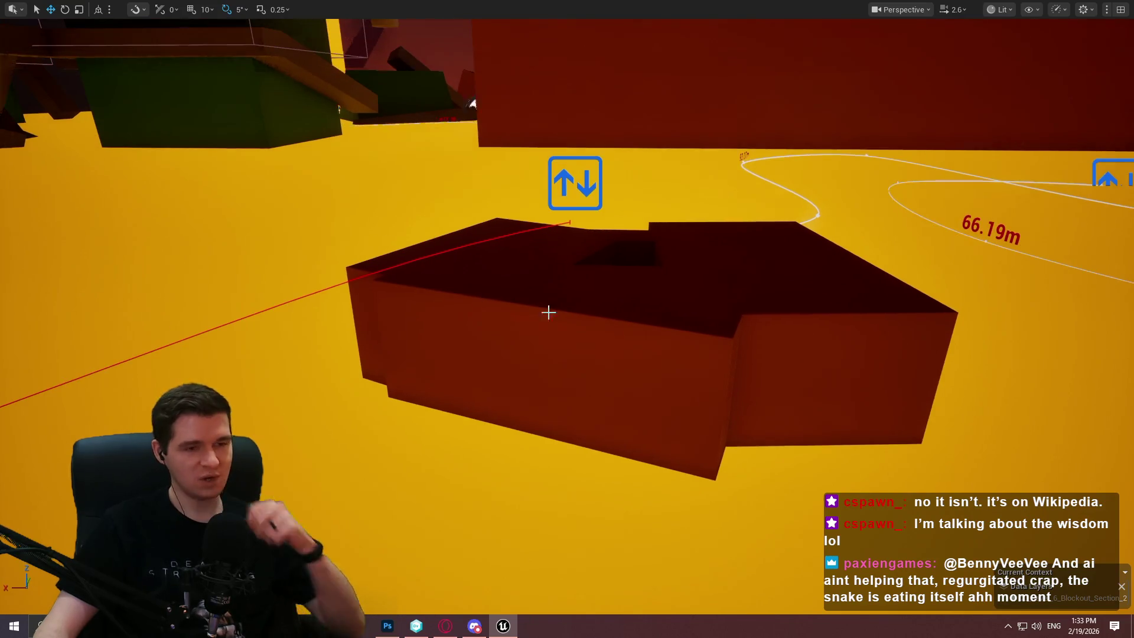
pyautogui.moveTo(722, 253)
pyautogui.mouseDown()
pyautogui.moveTo(732, 277)
pyautogui.moveTo(738, 260)
pyautogui.moveTo(635, 259)
pyautogui.mouseUp()
pyautogui.moveTo(1122, 382)
pyautogui.mouseDown()
pyautogui.moveTo(1004, 330)
pyautogui.moveTo(569, 210)
pyautogui.moveTo(822, 259)
pyautogui.mouseUp()
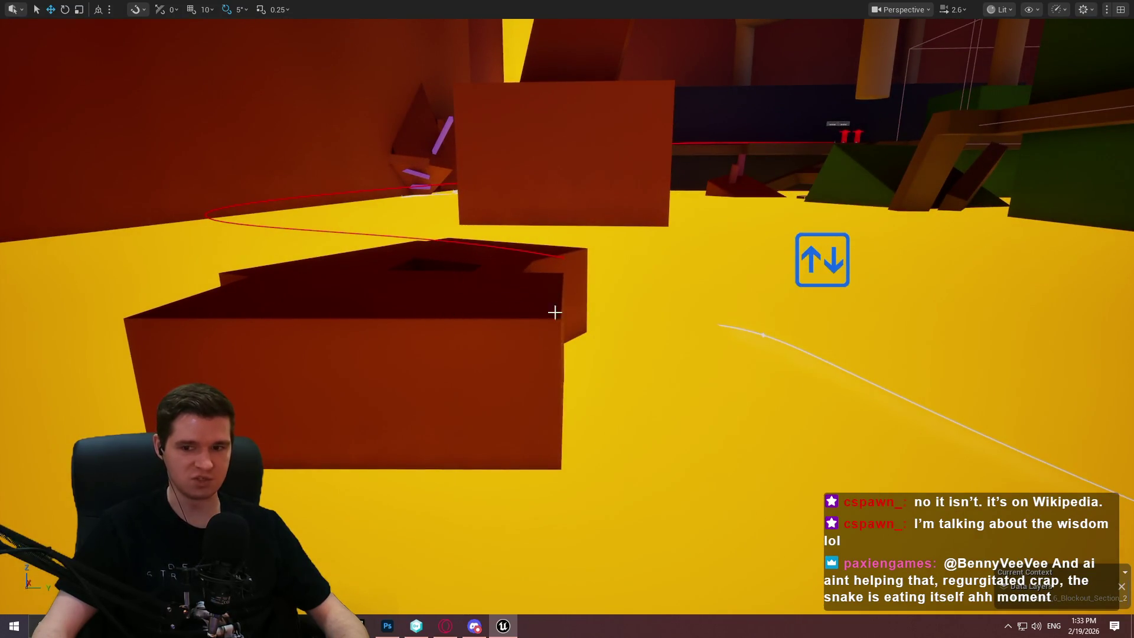
pyautogui.moveTo(885, 260)
pyautogui.mouseDown()
pyautogui.moveTo(791, 219)
pyautogui.moveTo(897, 219)
pyautogui.moveTo(914, 194)
pyautogui.mouseUp()
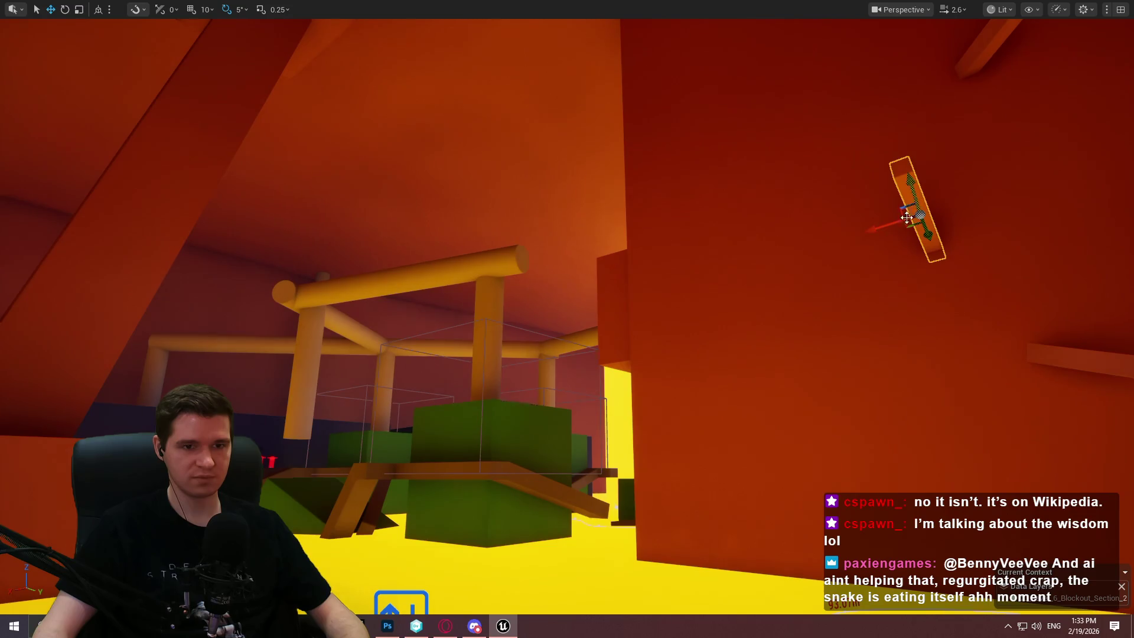
pyautogui.moveTo(597, 174)
pyautogui.mouseDown()
pyautogui.moveTo(590, 135)
pyautogui.moveTo(612, 253)
pyautogui.moveTo(615, 435)
pyautogui.moveTo(572, 527)
pyautogui.moveTo(579, 590)
pyautogui.moveTo(585, 384)
pyautogui.moveTo(585, 431)
pyautogui.moveTo(615, 236)
pyautogui.moveTo(544, 480)
pyautogui.moveTo(591, 561)
pyautogui.moveTo(641, 216)
pyautogui.mouseUp()
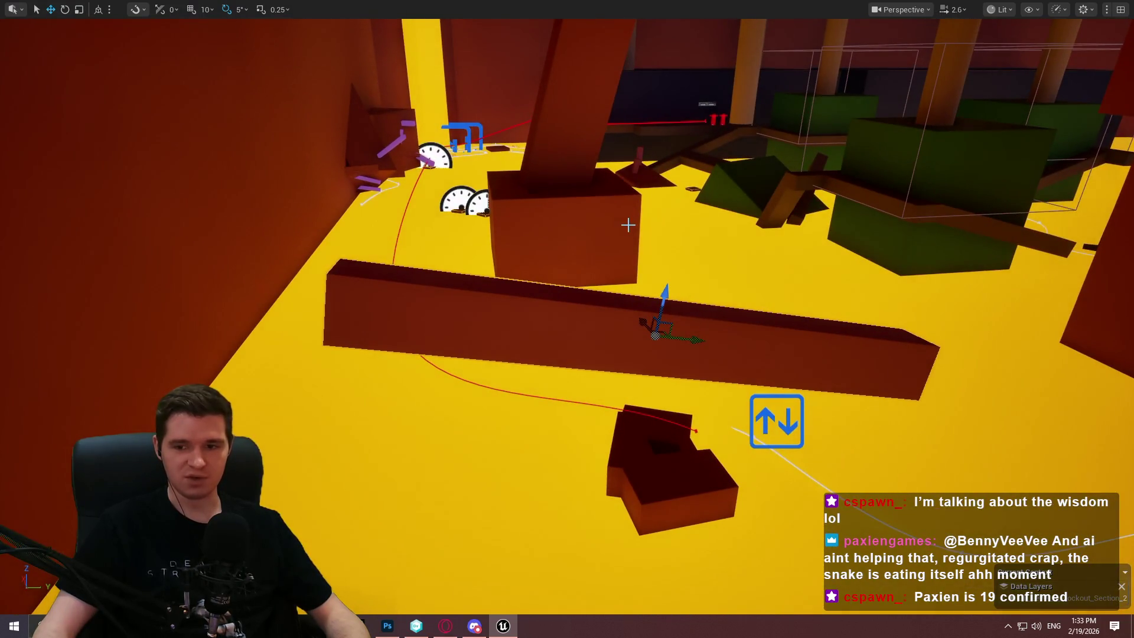
# Slide the long beam back across onto the stepped platform.
pyautogui.moveTo(661, 286)
pyautogui.mouseDown()
pyautogui.moveTo(649, 336)
pyautogui.moveTo(524, 371)
pyautogui.mouseUp()
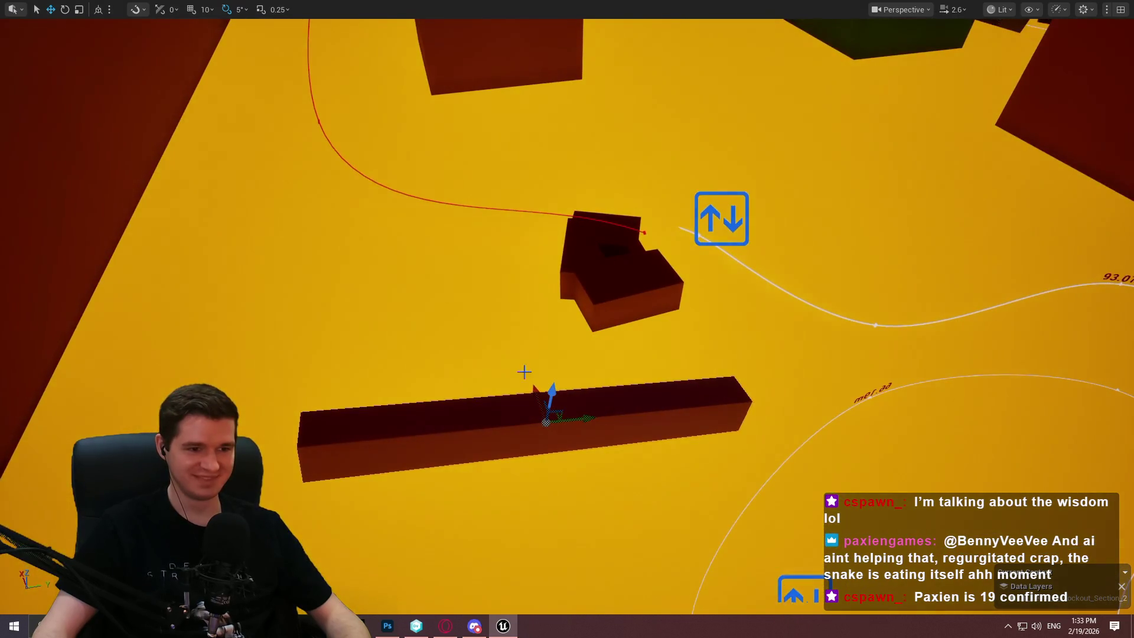
pyautogui.moveTo(546, 421)
pyautogui.mouseDown()
pyautogui.moveTo(494, 157)
pyautogui.moveTo(490, 189)
pyautogui.mouseUp()
pyautogui.moveTo(562, 189)
pyautogui.mouseDown()
pyautogui.moveTo(765, 150)
pyautogui.moveTo(679, 171)
pyautogui.moveTo(708, 266)
pyautogui.moveTo(692, 229)
pyautogui.mouseUp()
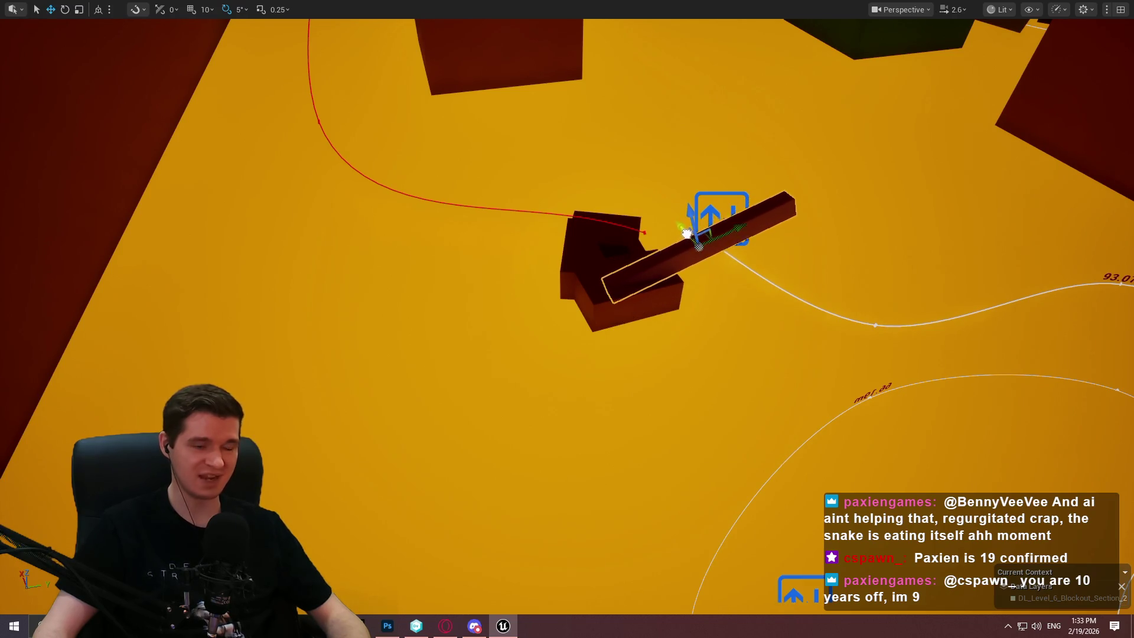
pyautogui.scroll(6, 687, 233)
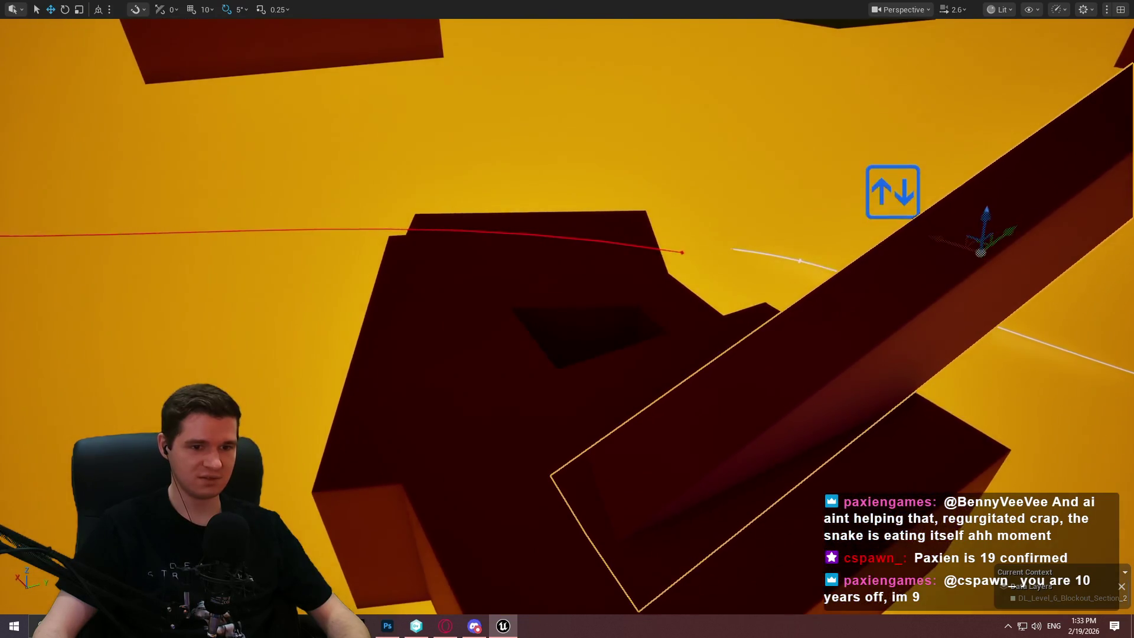
pyautogui.scroll(-5, 689, 230)
# Shorten the beam along its length, slide it into place and raise it slightly.
pyautogui.moveTo(634, 264); pyautogui.dragTo(525, 272)
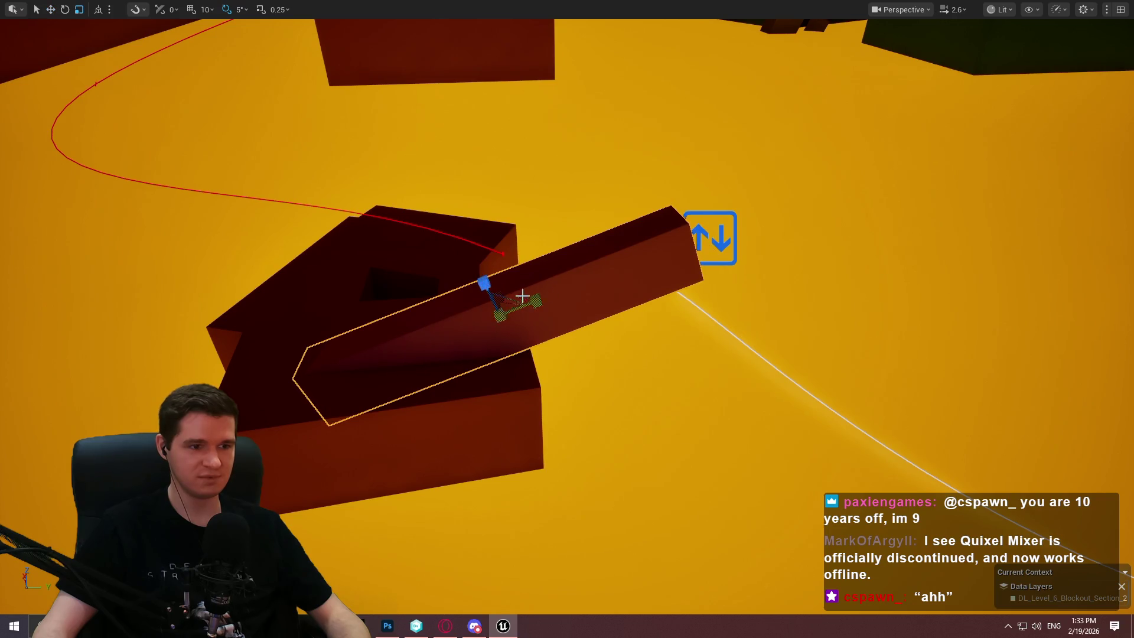
pyautogui.moveTo(535, 302); pyautogui.dragTo(520, 304)
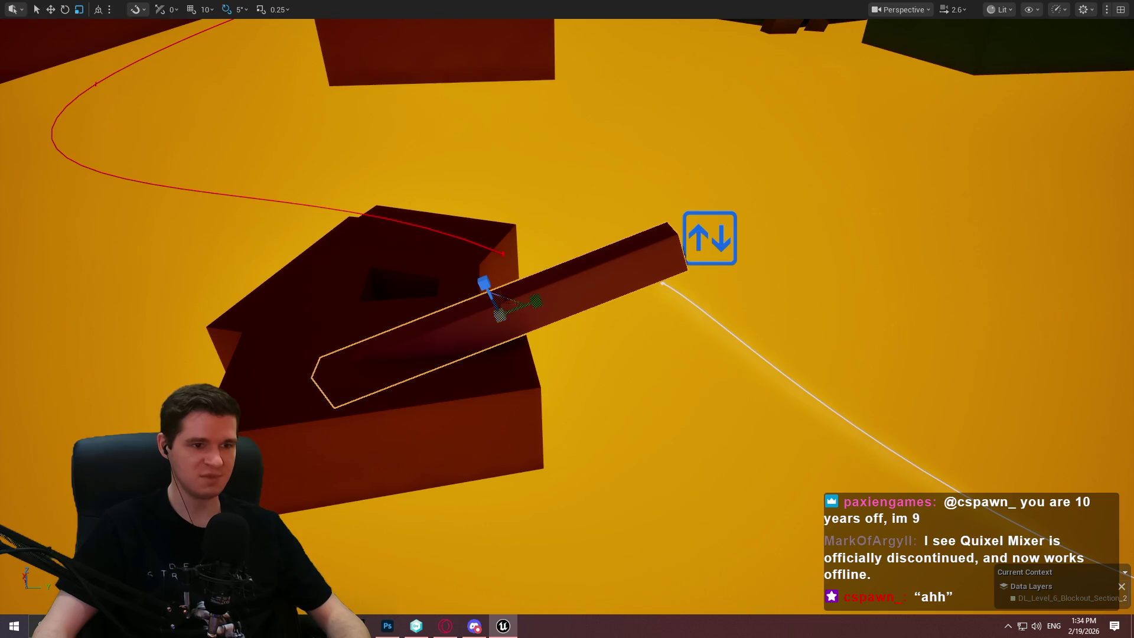
pyautogui.press('w')
pyautogui.scroll(-2, 377, 311)
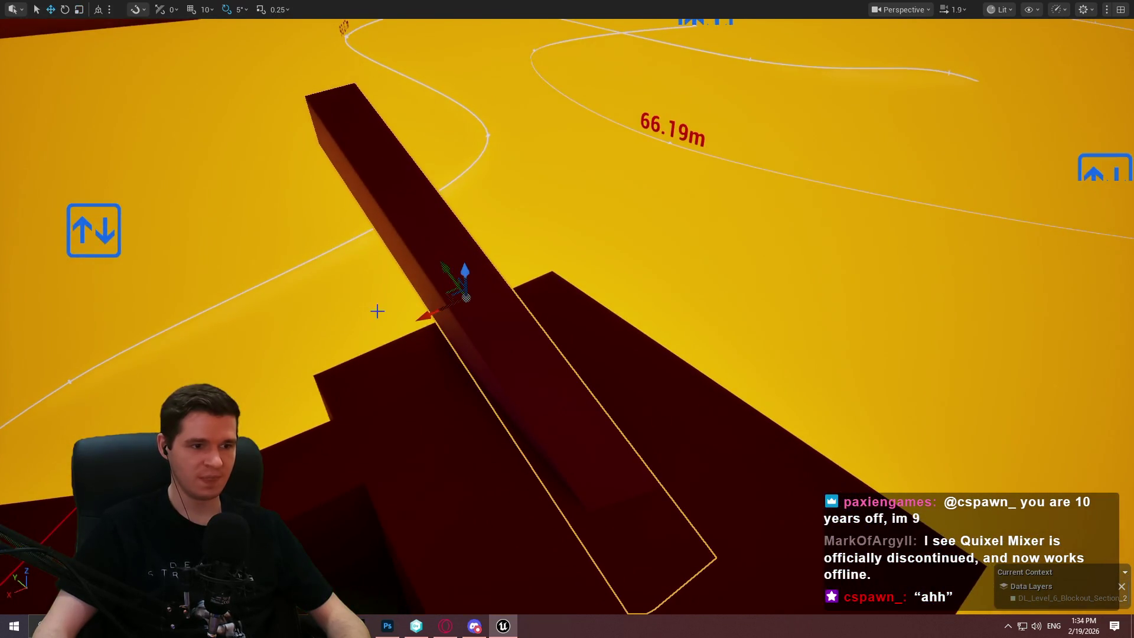
pyautogui.moveTo(423, 317); pyautogui.dragTo(445, 313)
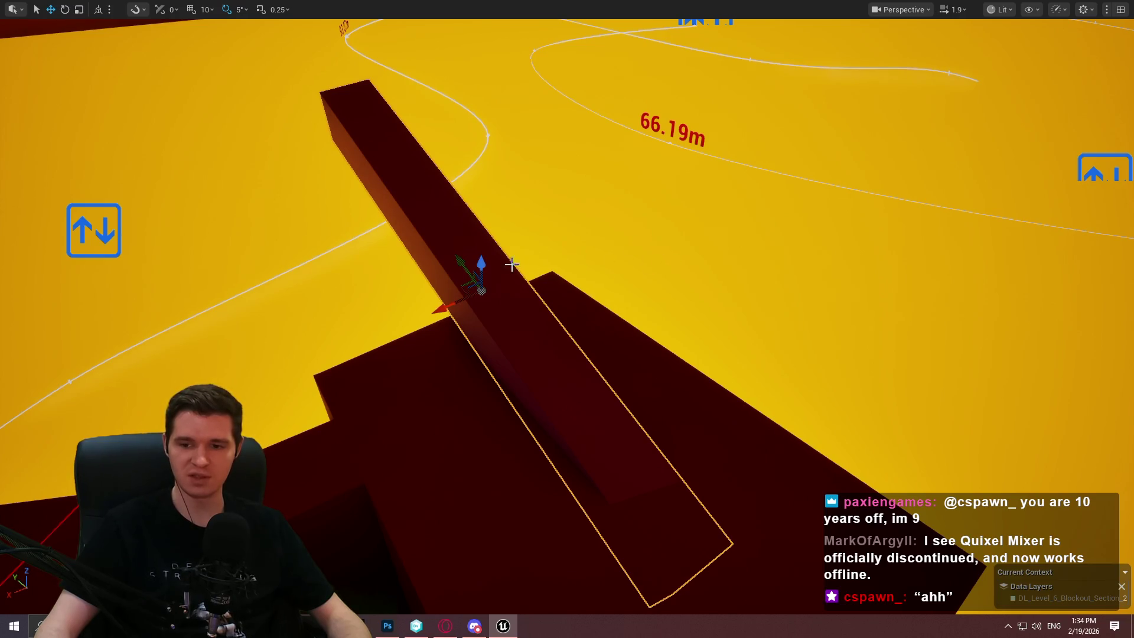
pyautogui.moveTo(530, 288); pyautogui.dragTo(577, 243)
pyautogui.moveTo(667, 248); pyautogui.dragTo(680, 223)
pyautogui.press('e')
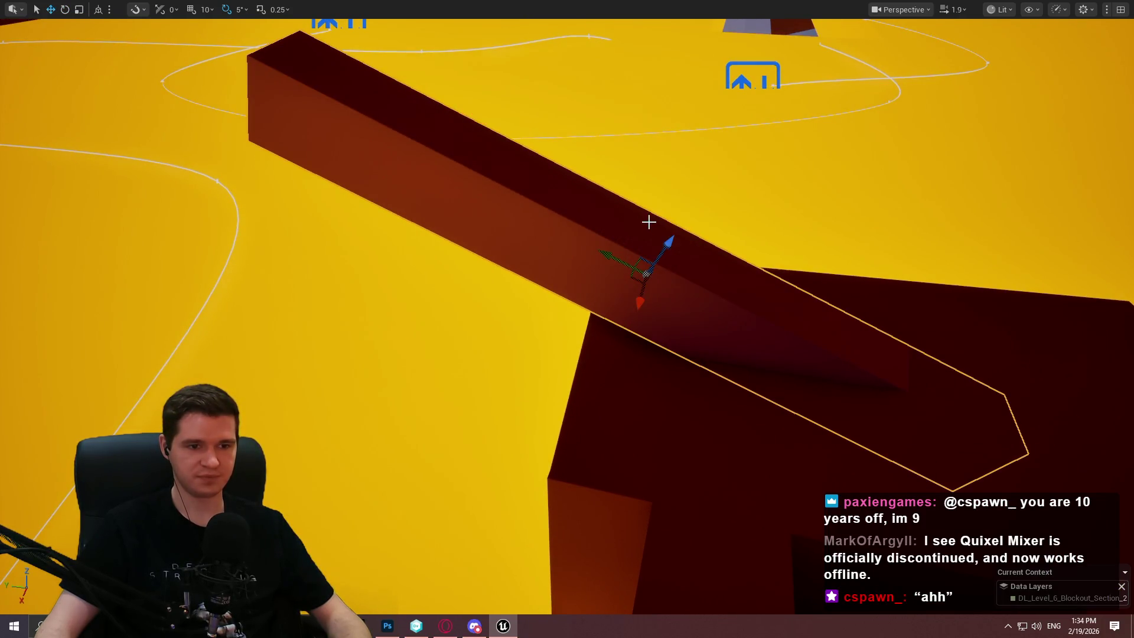
# Start a playtest from the dark block with Play From Here and dismiss the intro.
pyautogui.moveTo(567, 319)
pyautogui.mouseDown()
pyautogui.moveTo(543, 348)
pyautogui.moveTo(561, 325)
pyautogui.moveTo(576, 360)
pyautogui.moveTo(986, 416)
pyautogui.mouseUp()
pyautogui.rightClick(986, 417)
pyautogui.click(894, 565)
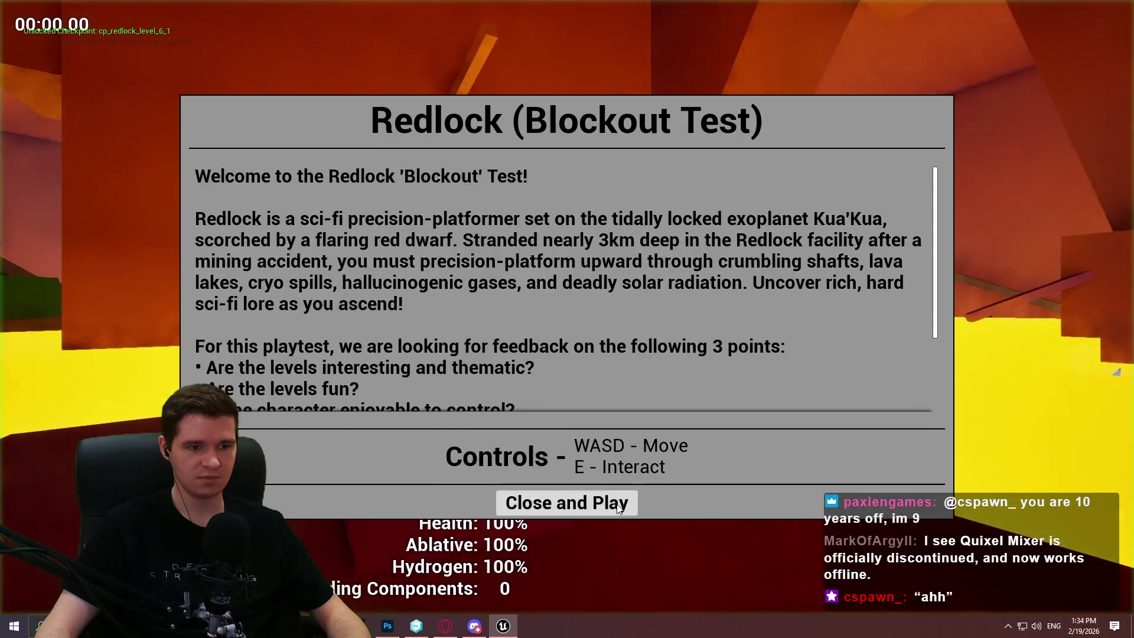
pyautogui.click(531, 501)
# Run the character along the beam, then exit the playtest back to the editor.
pyautogui.press('w')
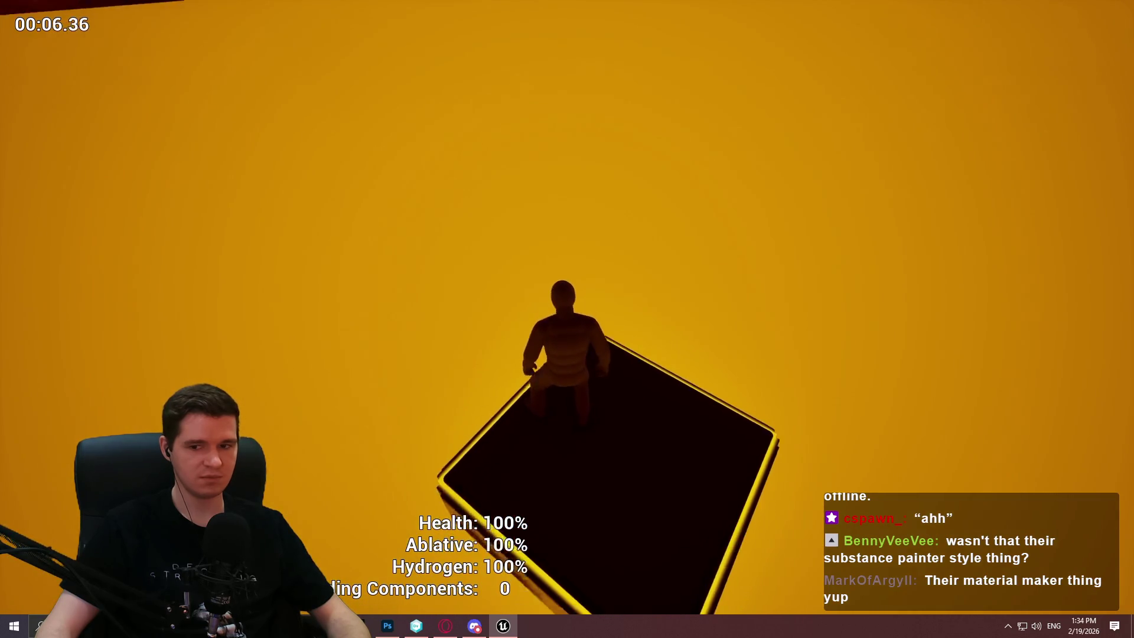
pyautogui.press('Escape')
pyautogui.moveTo(539, 461)
pyautogui.mouseDown()
pyautogui.moveTo(539, 501)
pyautogui.moveTo(502, 502)
pyautogui.moveTo(449, 413)
pyautogui.moveTo(407, 416)
pyautogui.moveTo(405, 385)
pyautogui.moveTo(603, 478)
pyautogui.mouseUp()
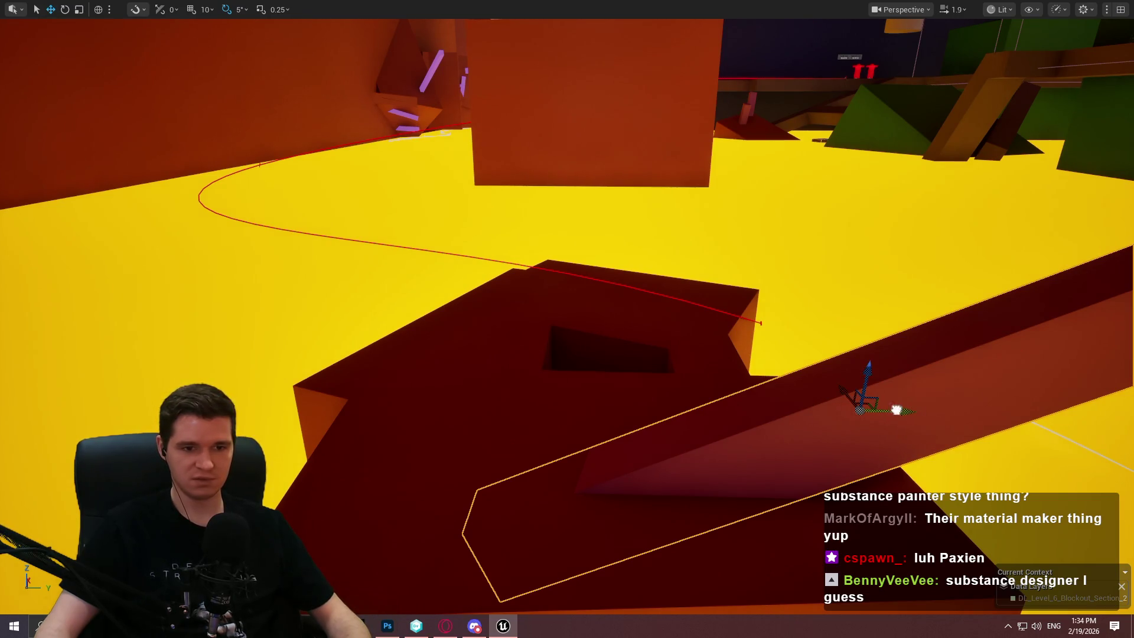
# Frame the beam and slide it left along Y, then Play From Here on Cube405.
pyautogui.press('f')
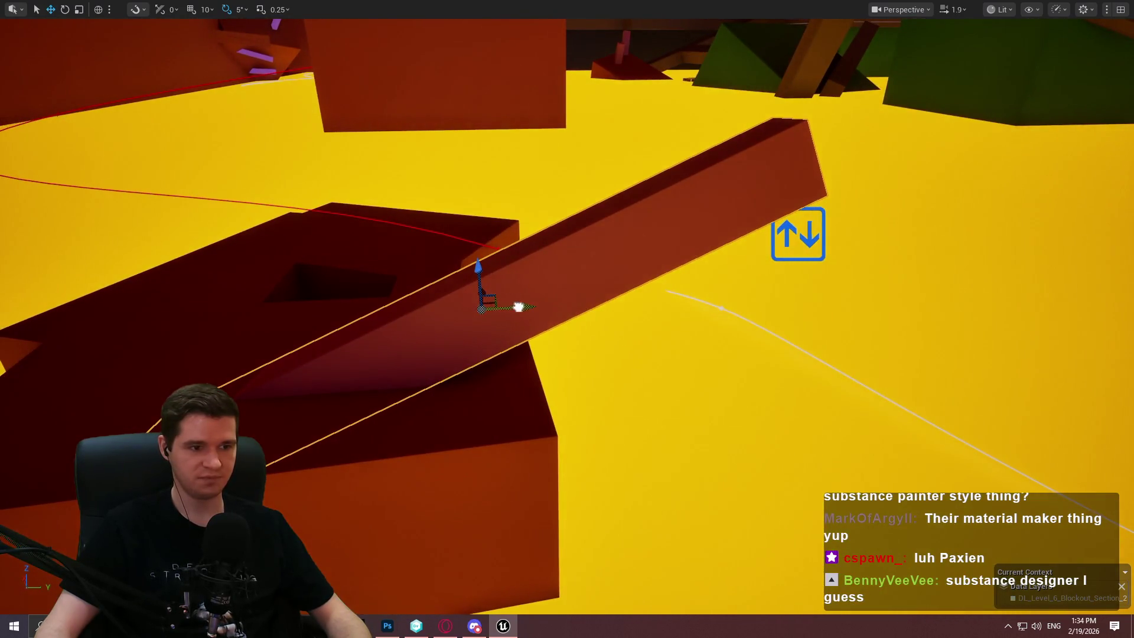
pyautogui.moveTo(517, 307); pyautogui.dragTo(441, 317)
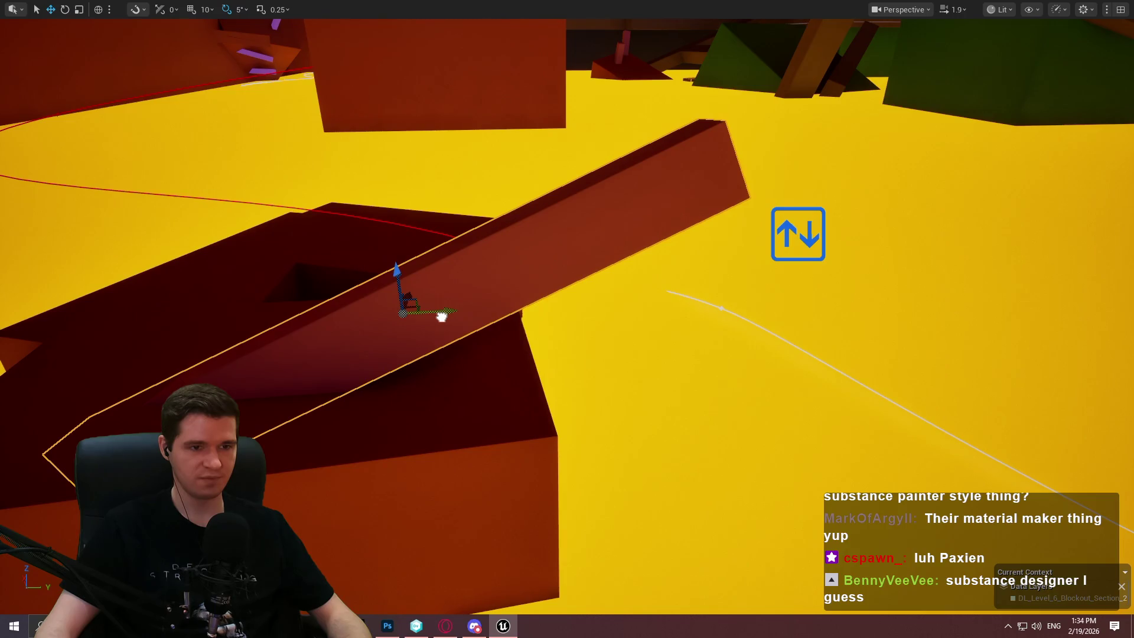
pyautogui.moveTo(526, 325); pyautogui.dragTo(408, 430)
pyautogui.rightClick(790, 253)
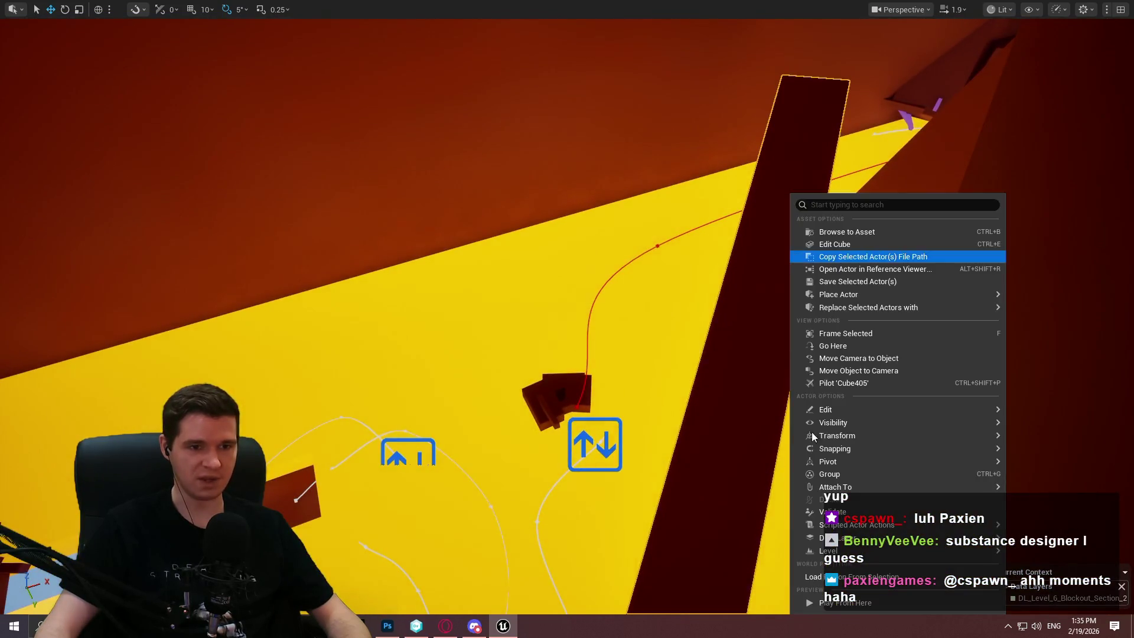
pyautogui.click(859, 600)
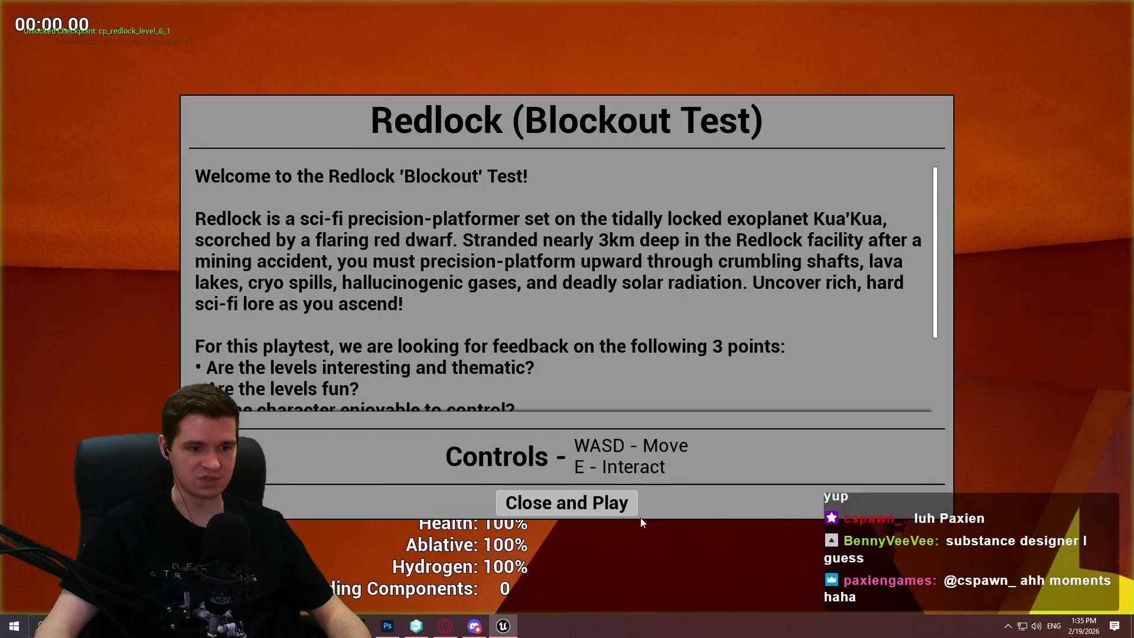
# Dismiss the intro and run the character down the lava corridor to the glowing opening.
pyautogui.click(640, 508)
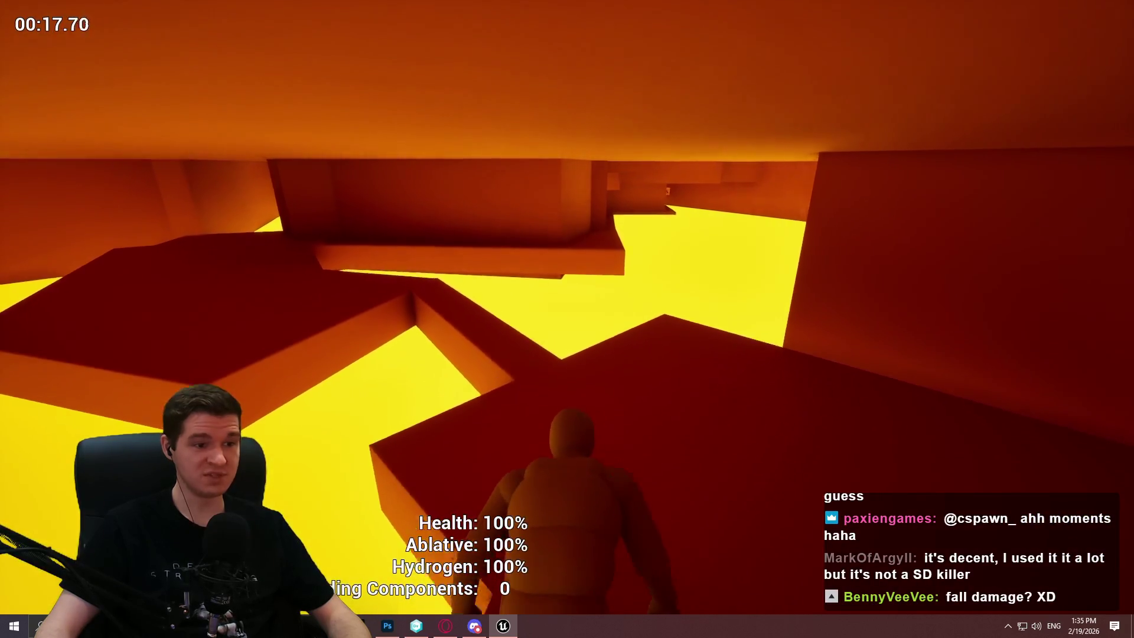
pyautogui.press('w')
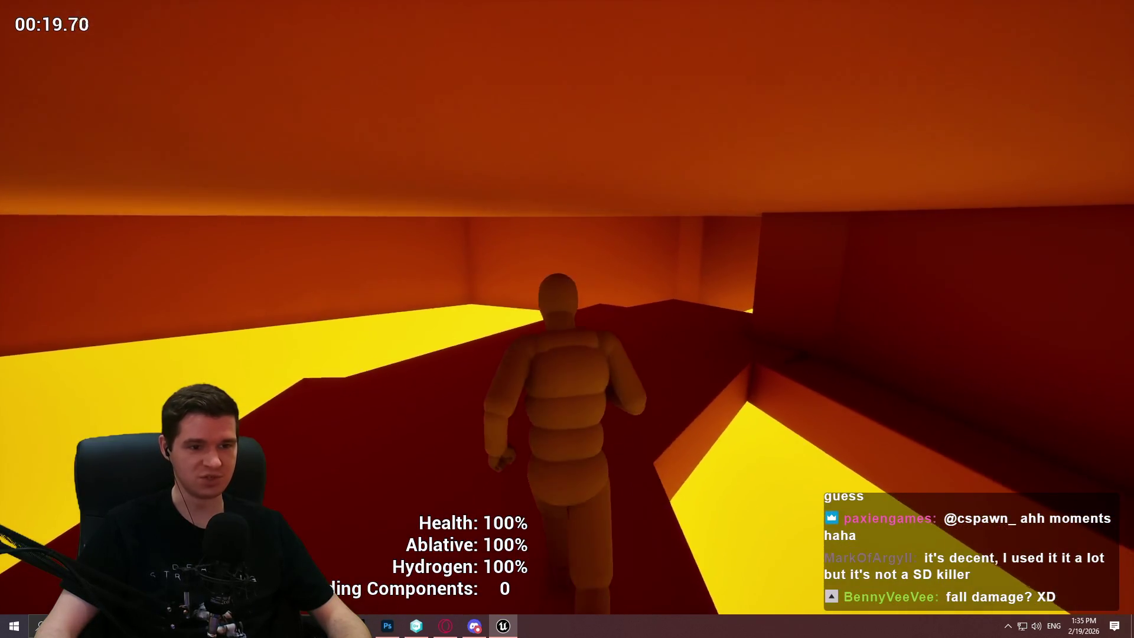
pyautogui.press('w')
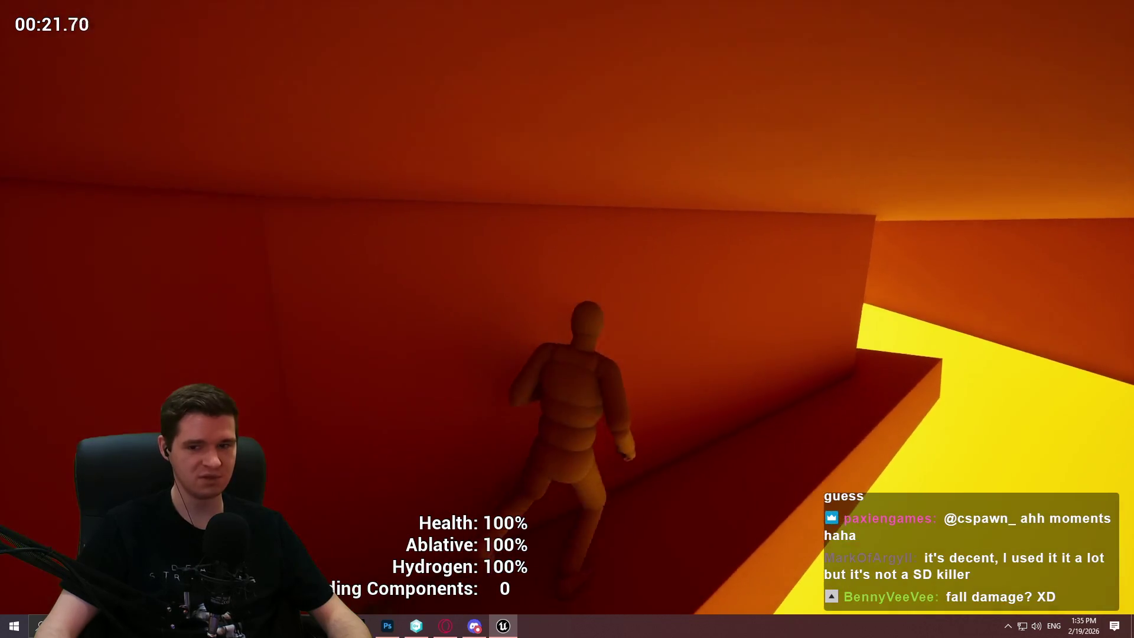
pyautogui.press('w')
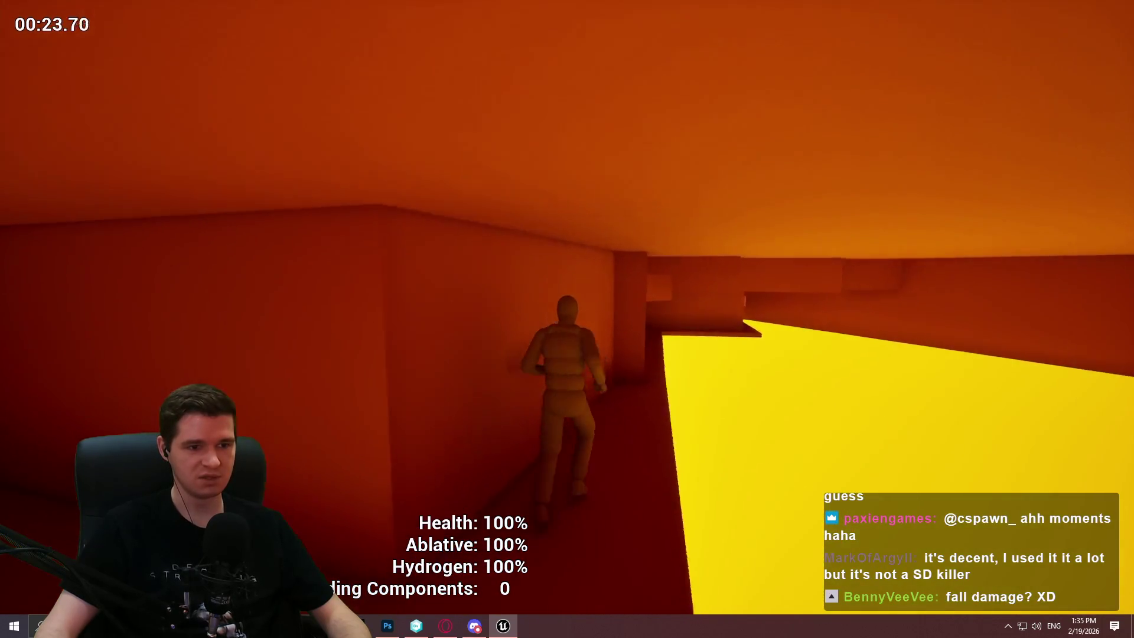
pyautogui.press('w')
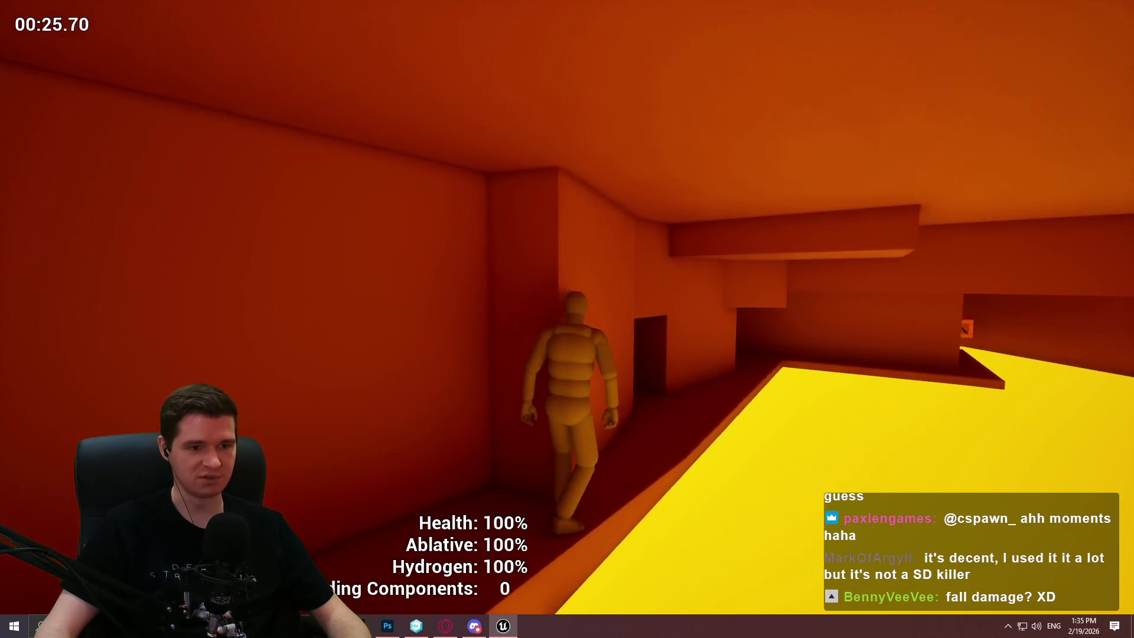
pyautogui.press('w')
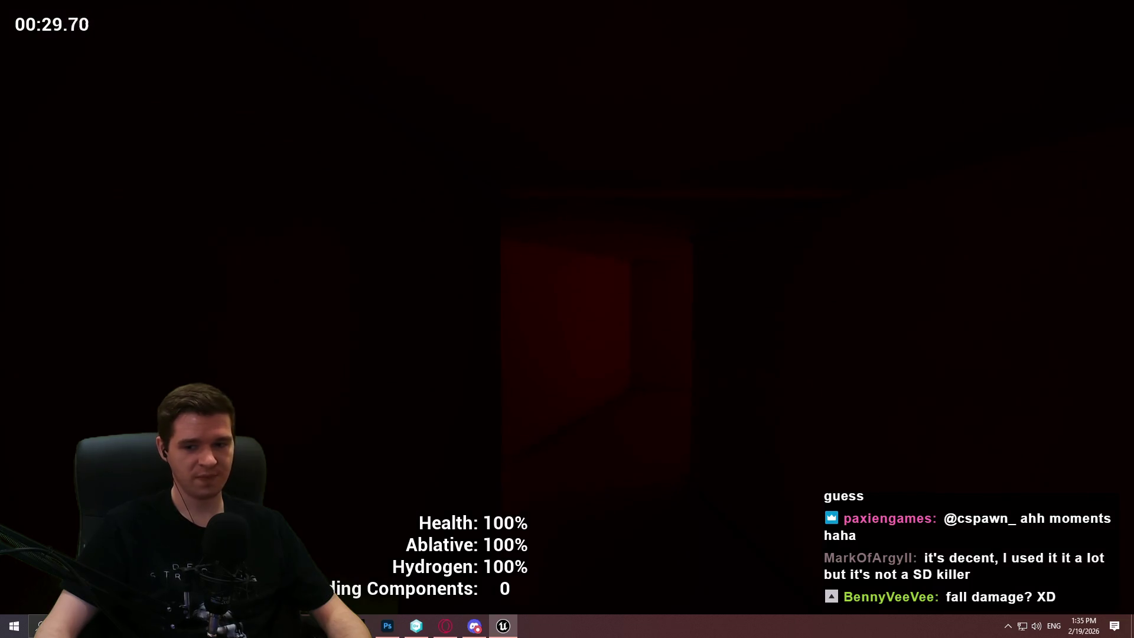
pyautogui.press('w')
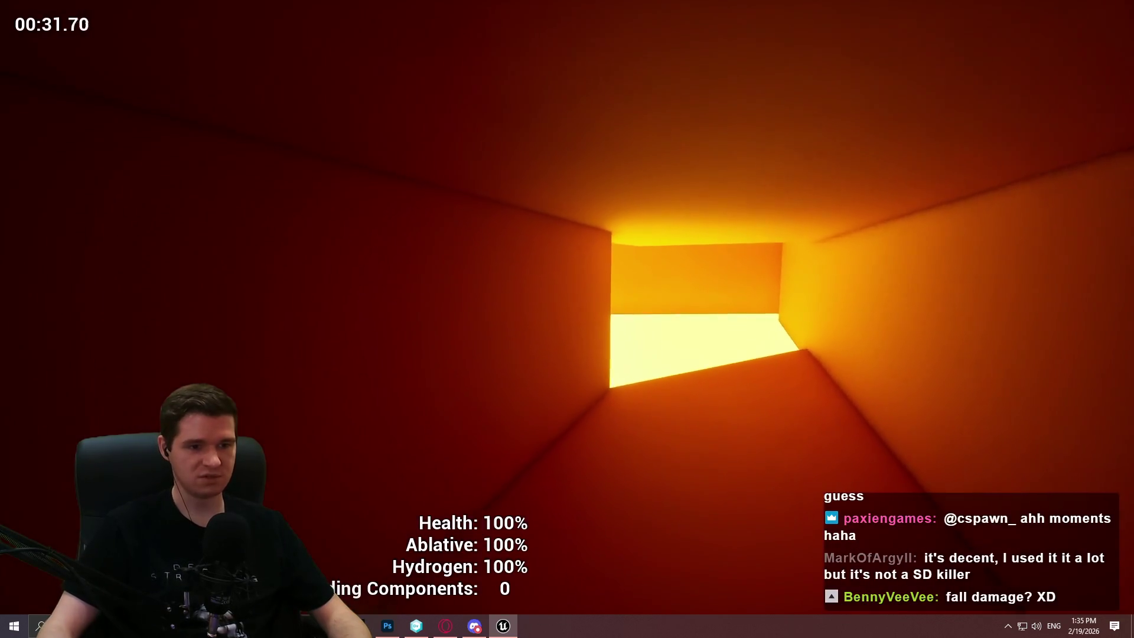
pyautogui.press('w')
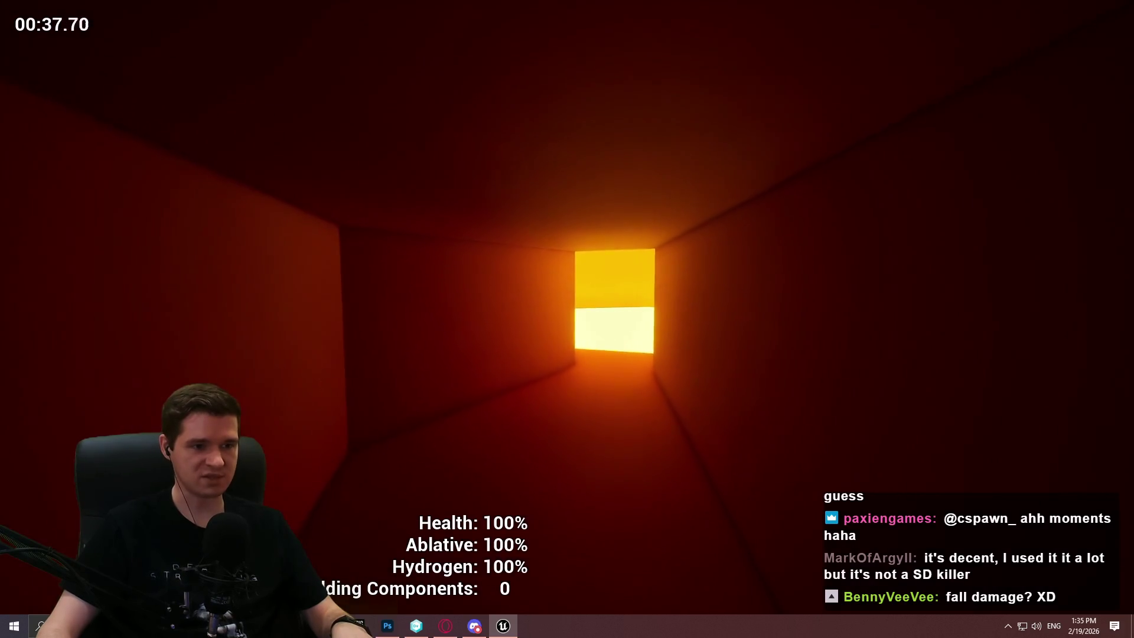
pyautogui.press('w')
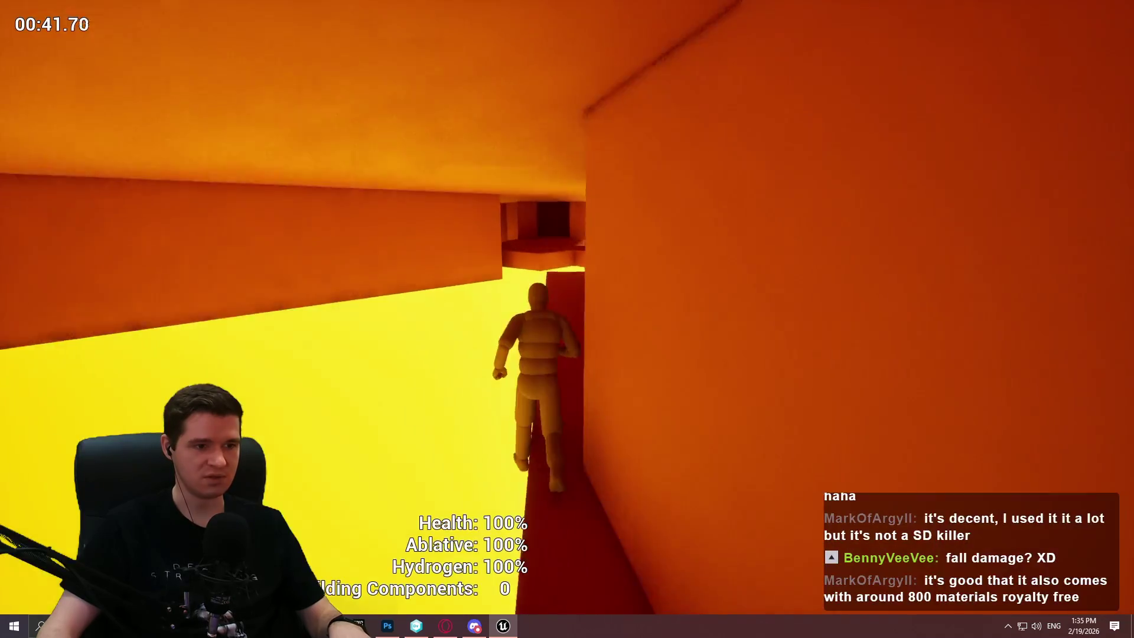
# Climb onto the ledge, run the red walkway over the lava, then end the playtest.
pyautogui.press('w')
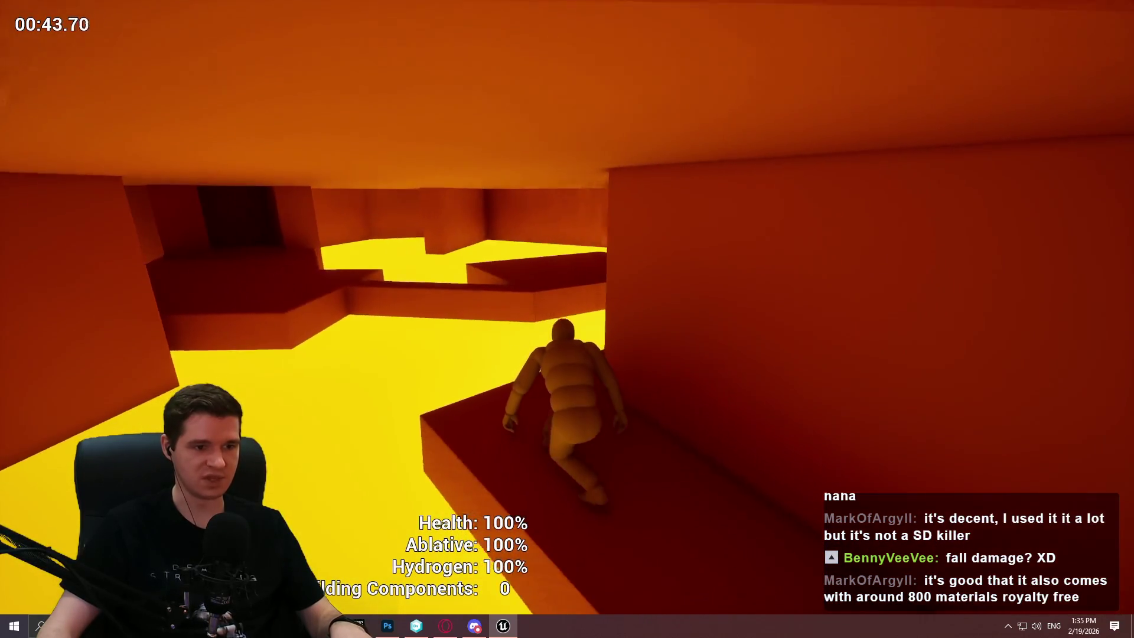
pyautogui.press('w')
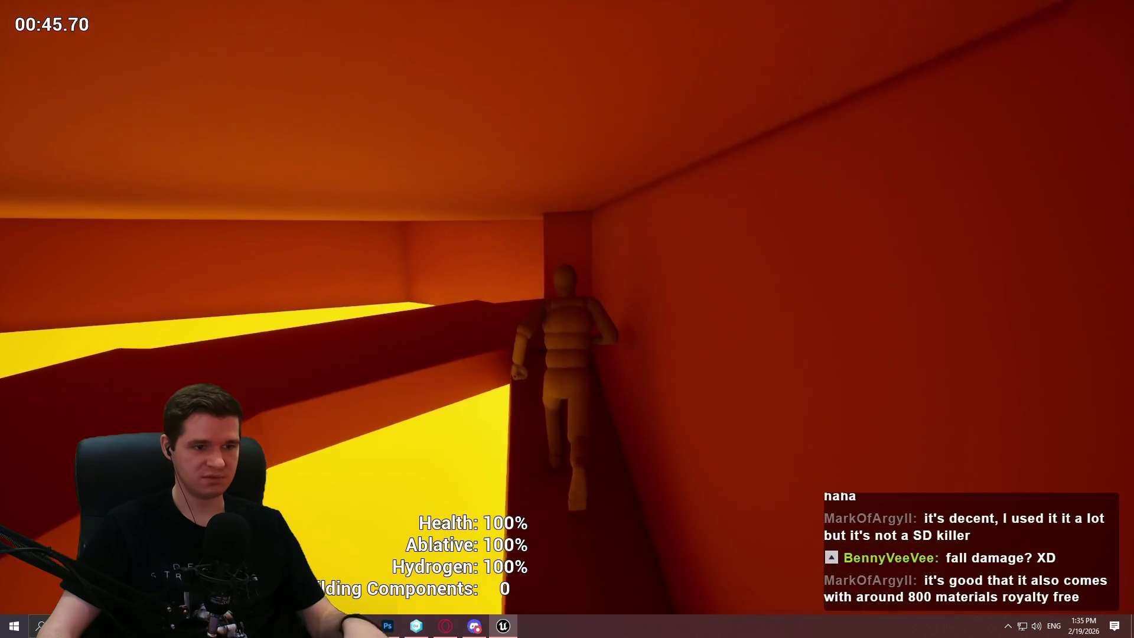
pyautogui.press('w')
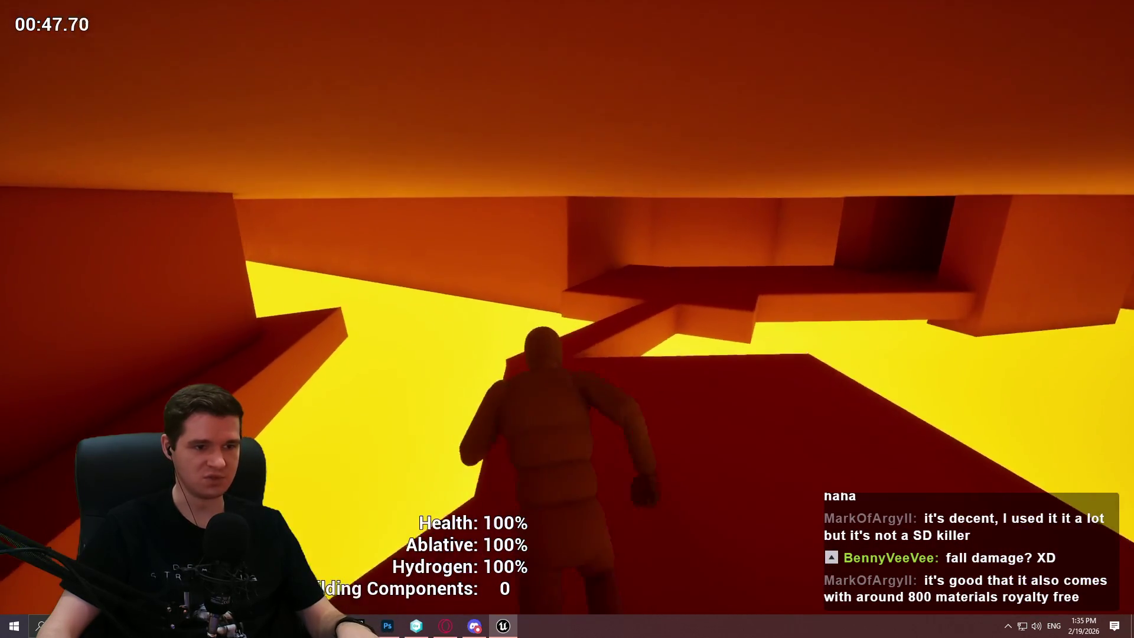
pyautogui.press('w')
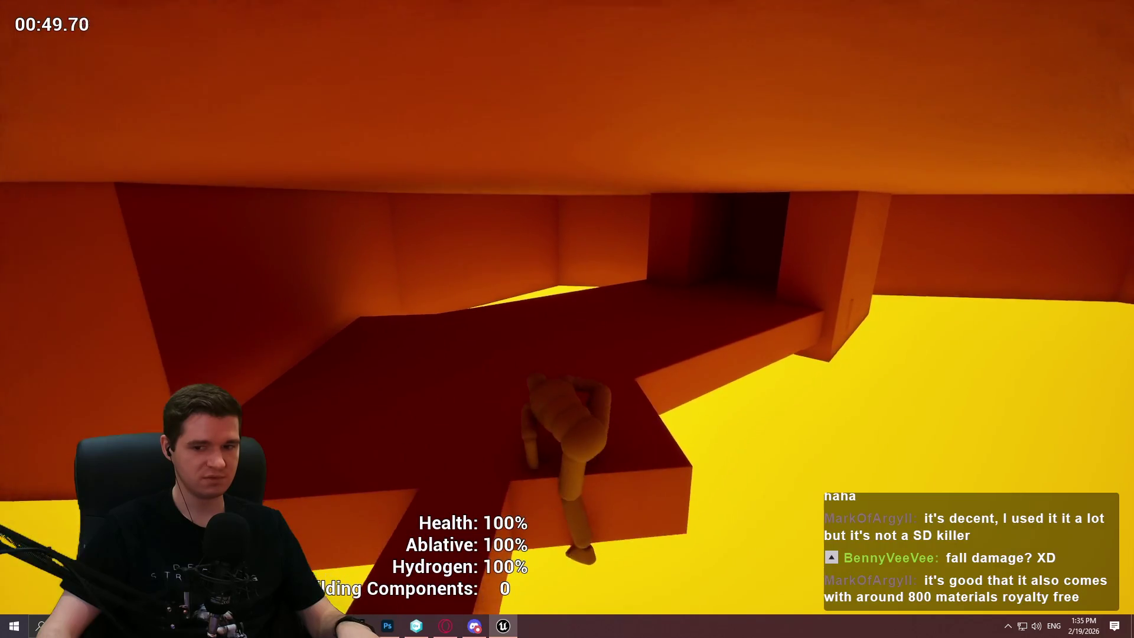
pyautogui.press('w')
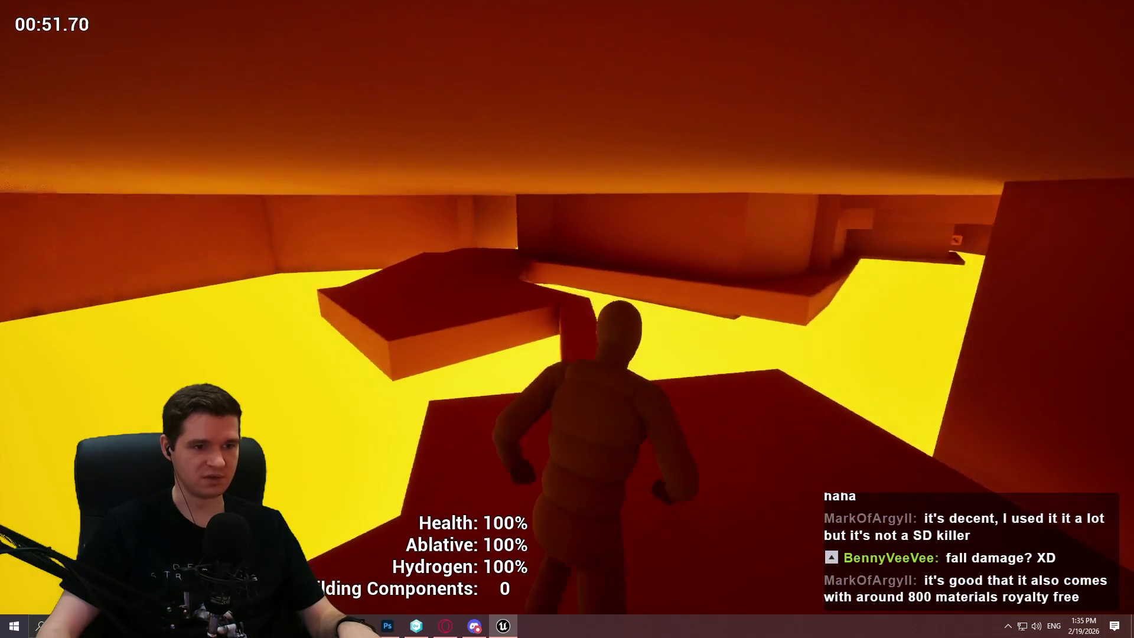
pyautogui.press('w')
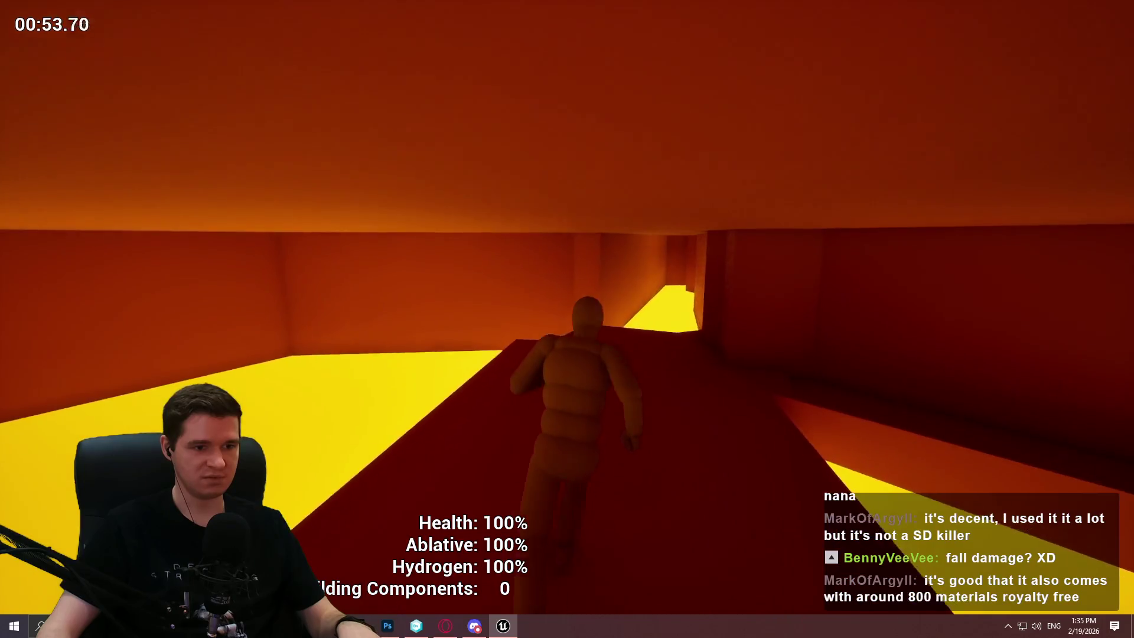
pyautogui.press('w')
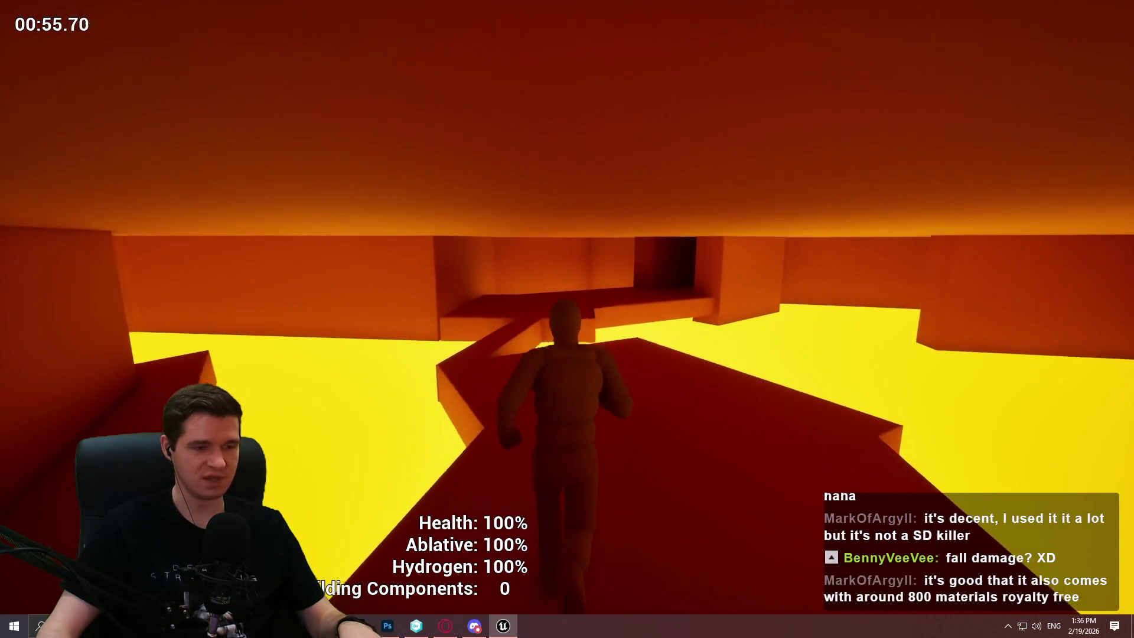
pyautogui.press('w')
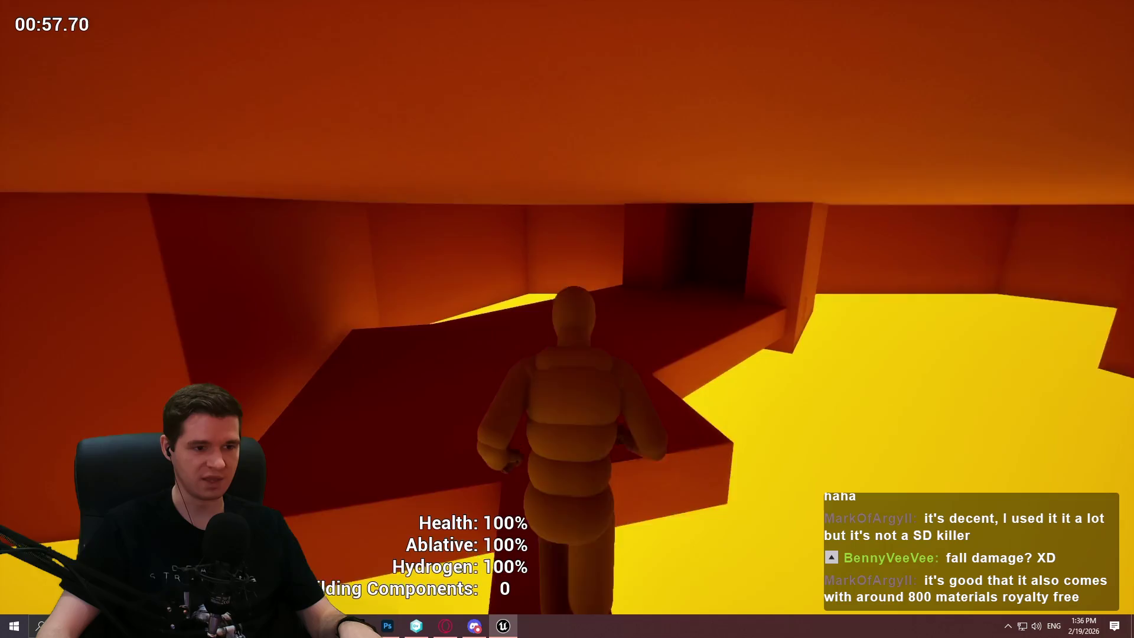
pyautogui.press('w')
pyautogui.press('Escape')
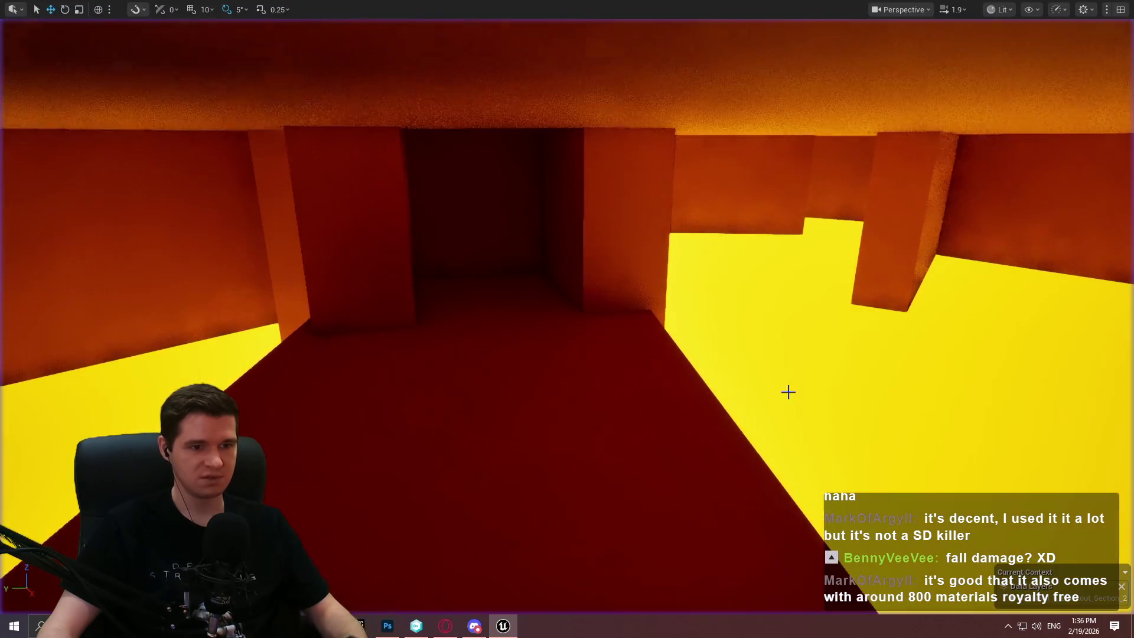
pyautogui.press('w')
pyautogui.scroll(-2, 567, 319)
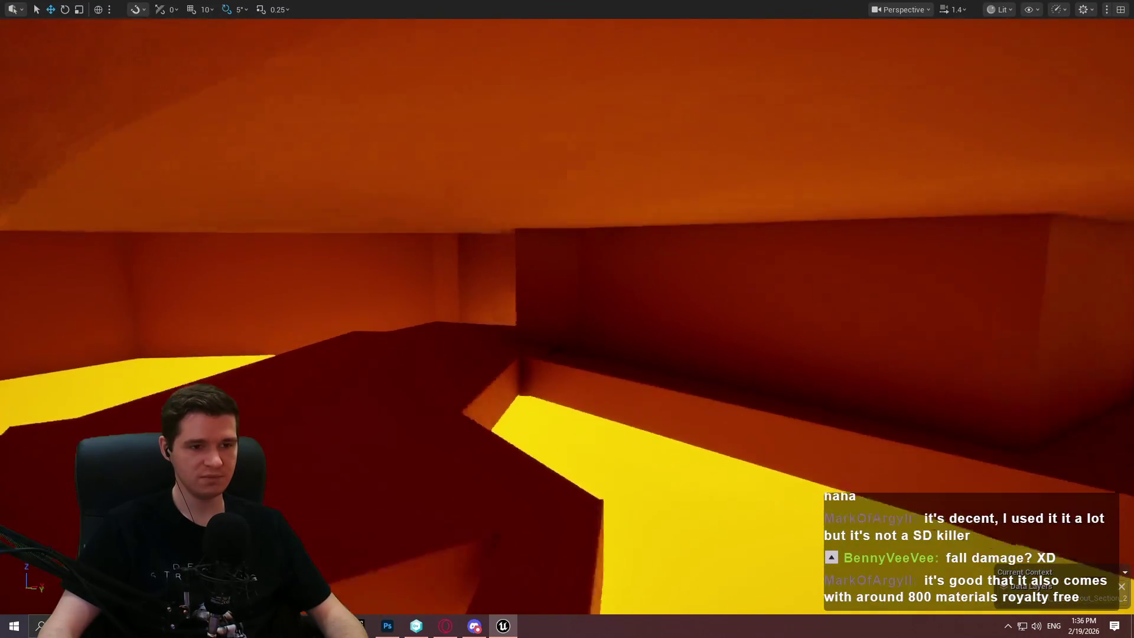
# Fly into the shaft and shift the angled box slightly right and lower down the wall.
pyautogui.press('w')
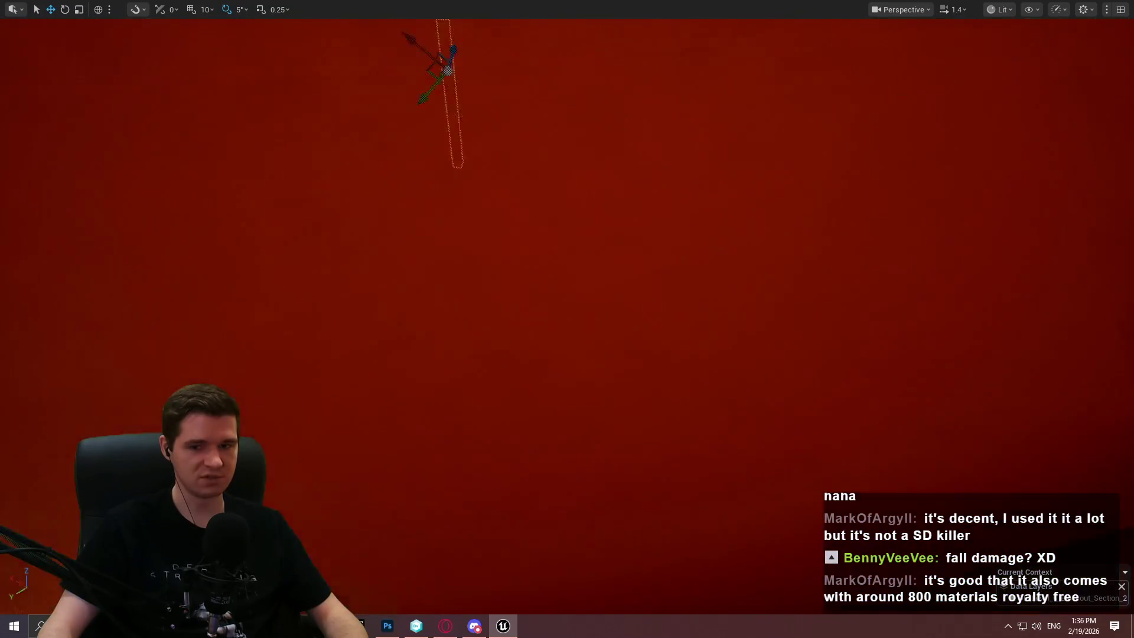
pyautogui.press('w')
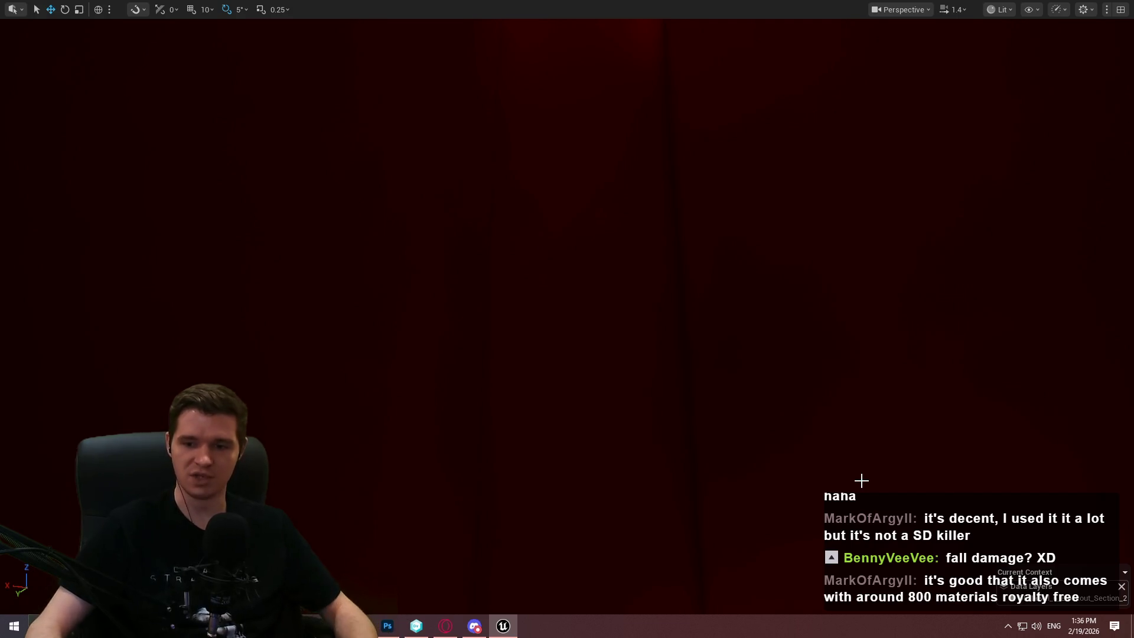
pyautogui.moveTo(785, 458); pyautogui.dragTo(714, 446)
pyautogui.moveTo(637, 293)
pyautogui.mouseDown()
pyautogui.moveTo(649, 293)
pyautogui.moveTo(626, 284)
pyautogui.moveTo(662, 277)
pyautogui.moveTo(632, 295)
pyautogui.moveTo(643, 277)
pyautogui.moveTo(635, 280)
pyautogui.mouseUp()
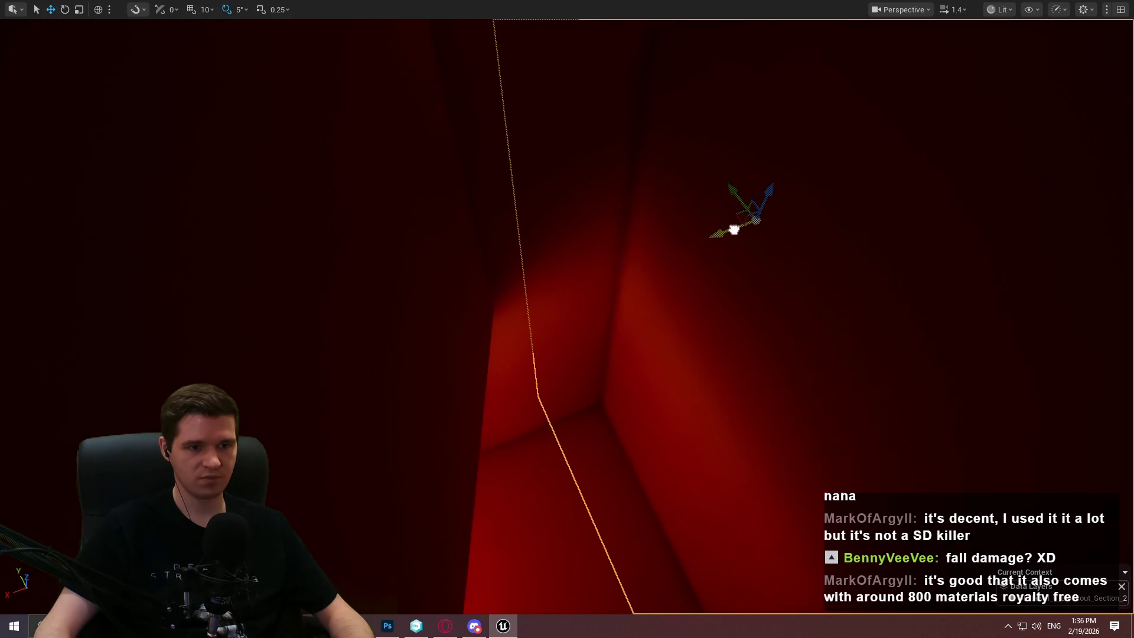
pyautogui.moveTo(634, 281); pyautogui.dragTo(620, 282)
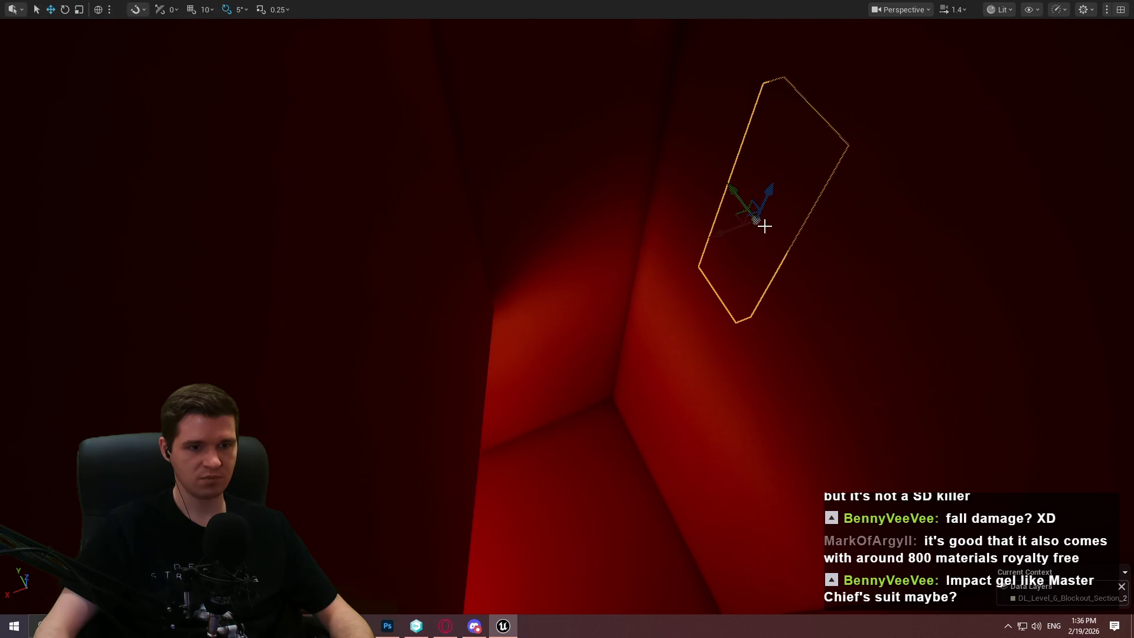
pyautogui.moveTo(580, 268); pyautogui.dragTo(589, 267)
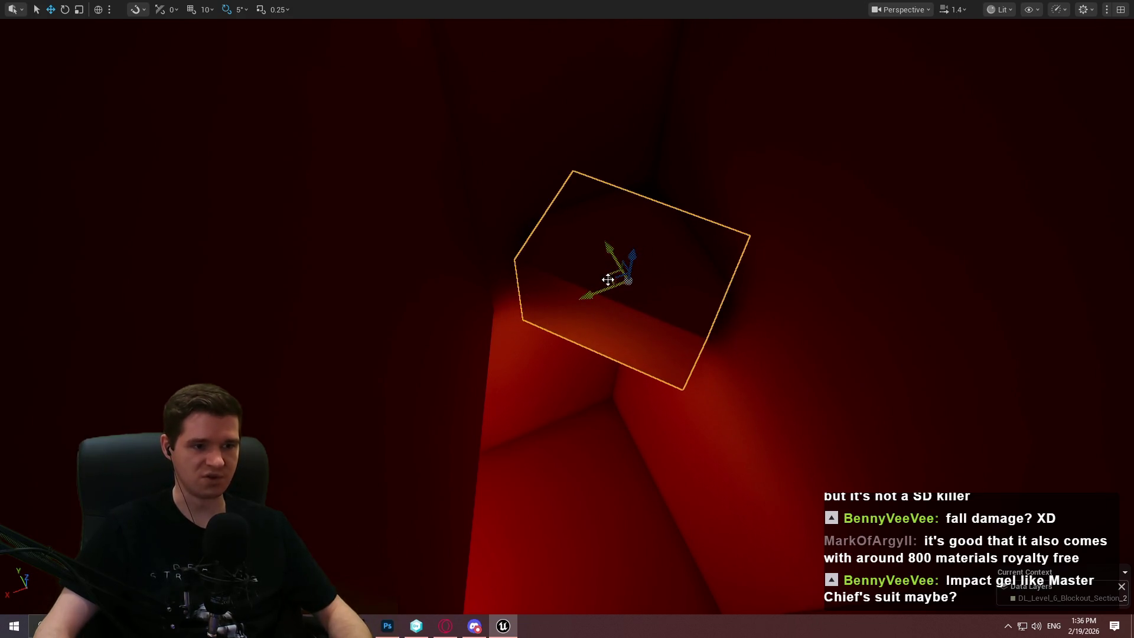
pyautogui.moveTo(619, 266)
pyautogui.mouseDown()
pyautogui.moveTo(614, 230)
pyautogui.moveTo(625, 213)
pyautogui.moveTo(527, 202)
pyautogui.mouseUp()
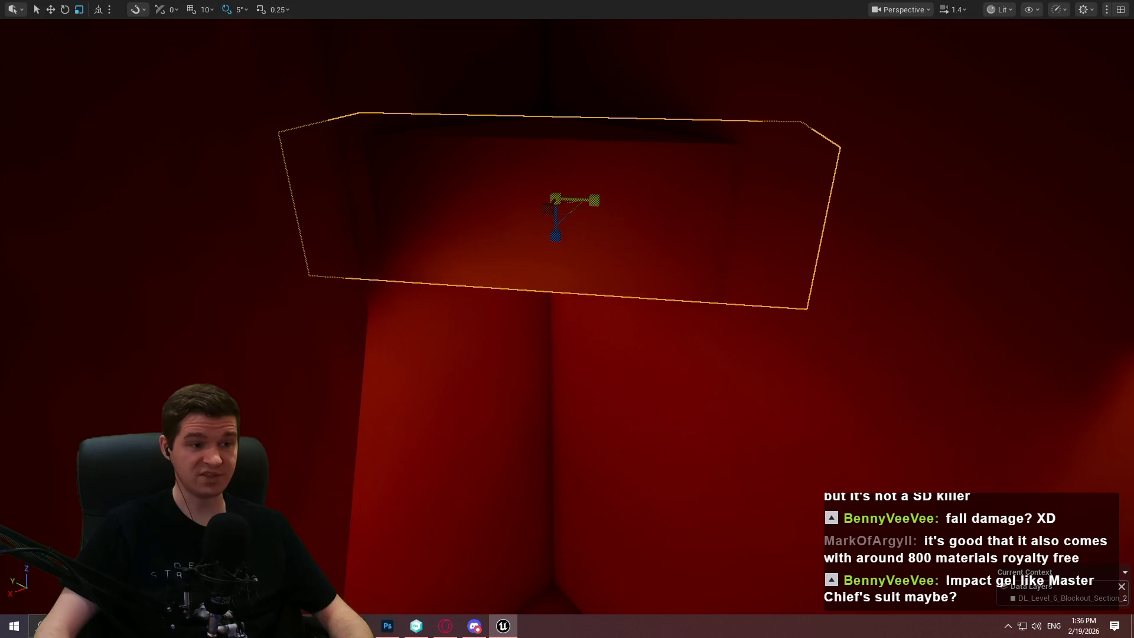
pyautogui.scroll(3, 567, 236)
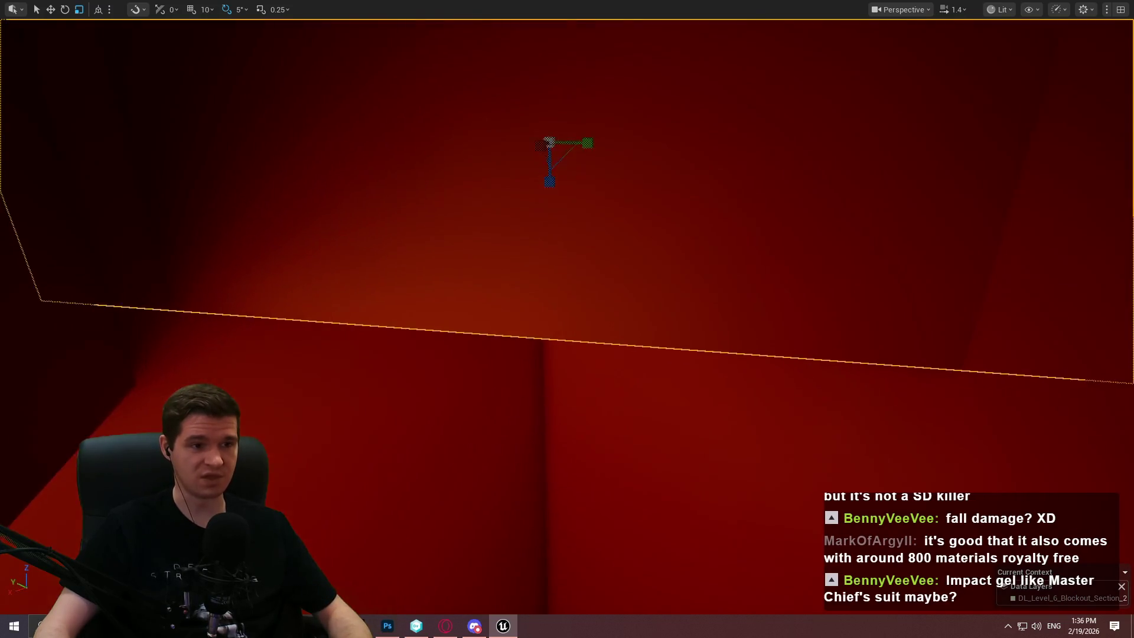
pyautogui.moveTo(562, 129); pyautogui.dragTo(553, 172)
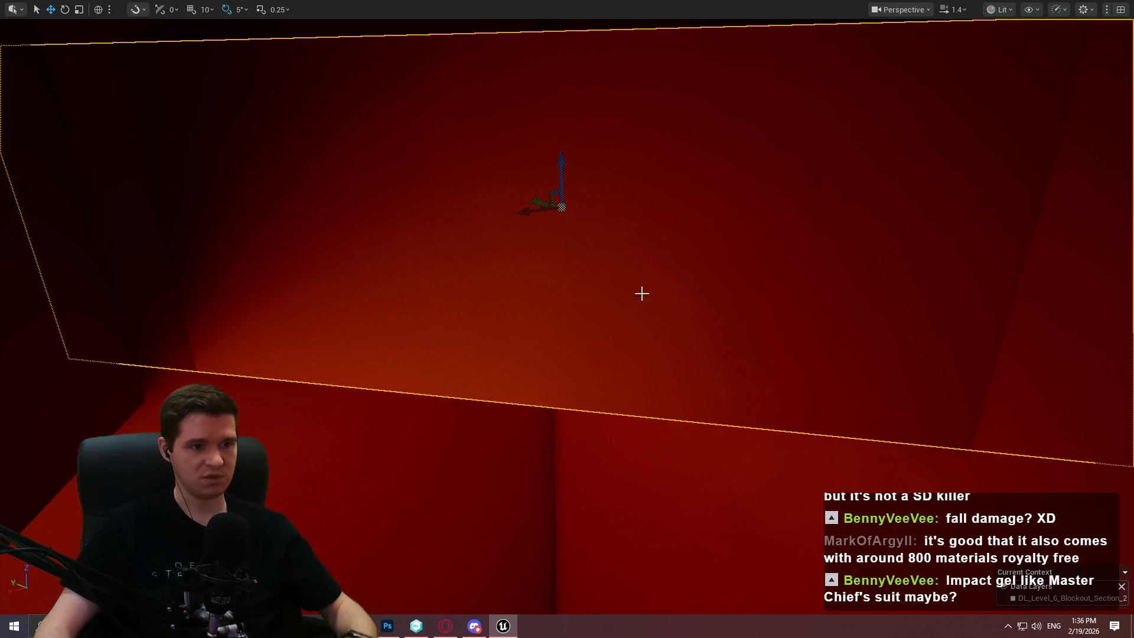
pyautogui.moveTo(600, 344); pyautogui.dragTo(572, 333)
pyautogui.rightClick(632, 195)
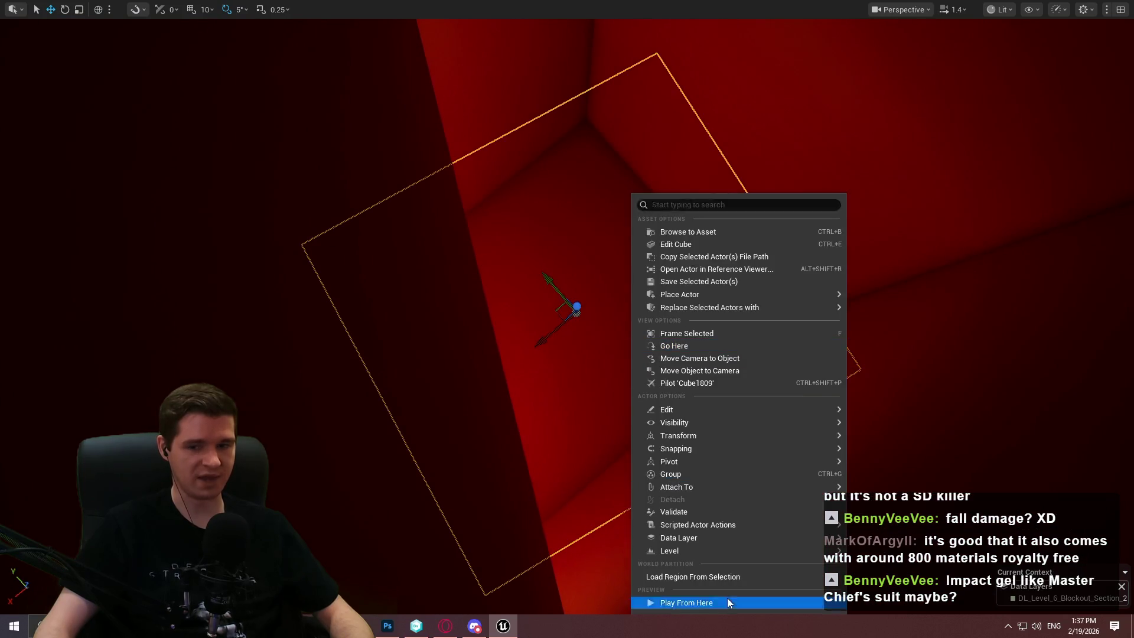
# Play From Here in the shaft, dismiss the welcome message, test the jump, then exit.
pyautogui.click(727, 597)
pyautogui.click(567, 503)
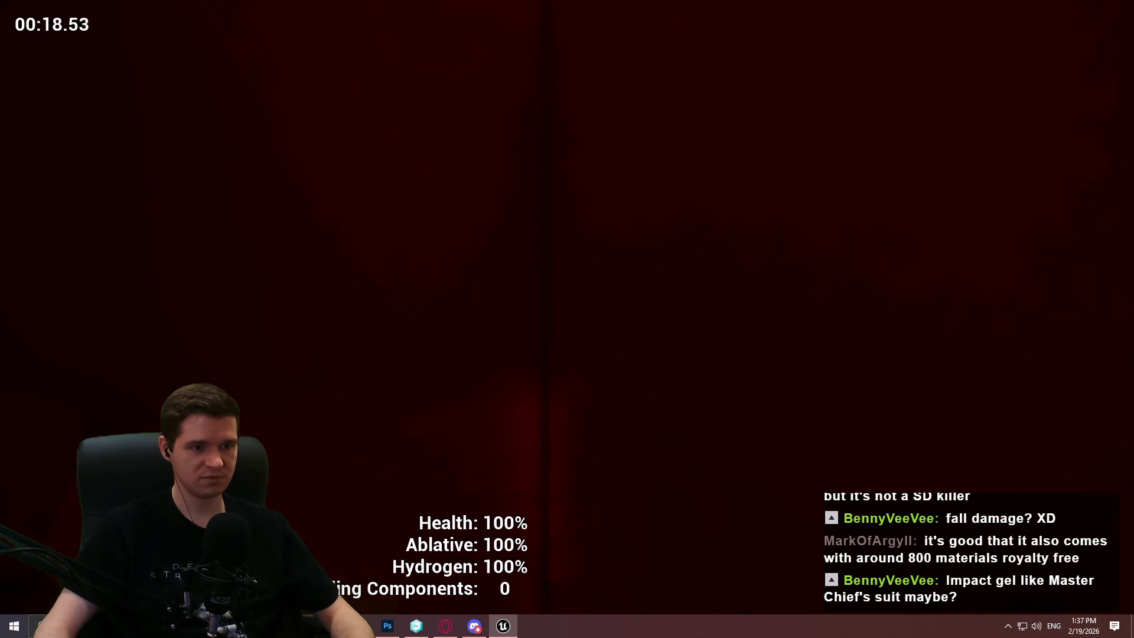
pyautogui.press('Escape')
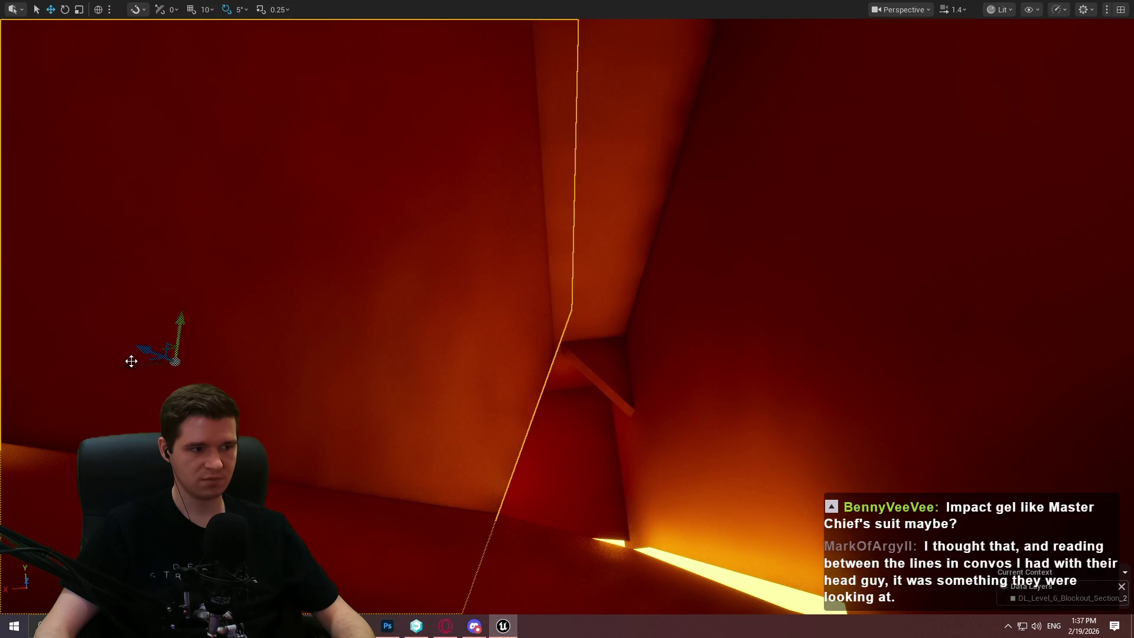
# Nudge the angled wall right beside the narrow passage and adjust its shape.
pyautogui.moveTo(213, 372); pyautogui.dragTo(260, 381)
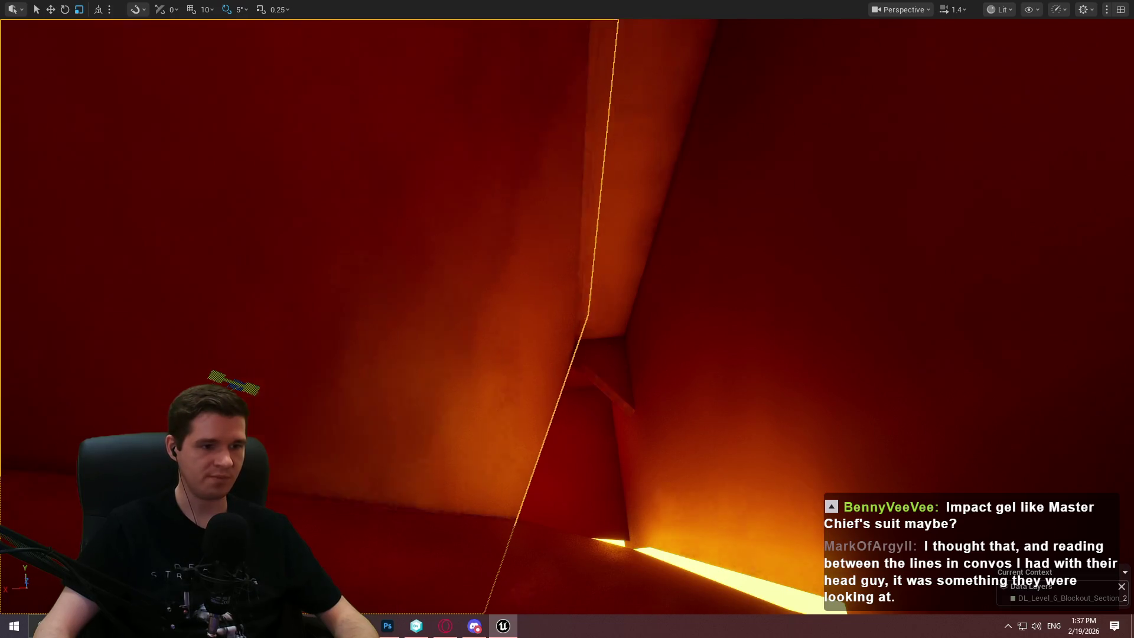
pyautogui.hotkey('ctrl', 'z')
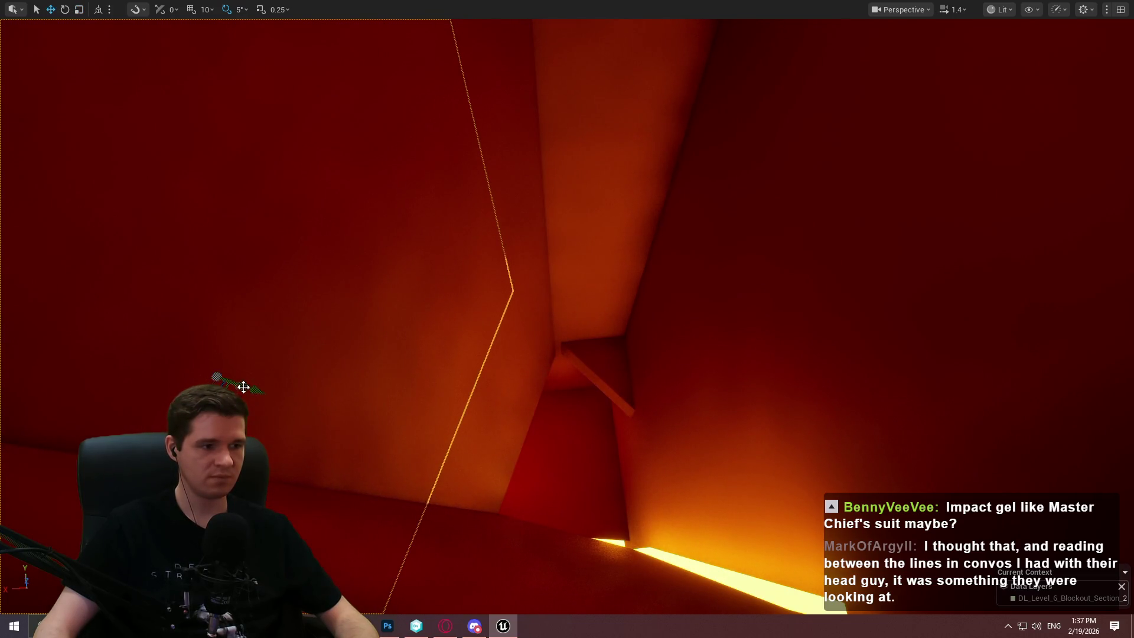
pyautogui.moveTo(375, 407)
pyautogui.mouseDown()
pyautogui.moveTo(506, 417)
pyautogui.moveTo(464, 463)
pyautogui.moveTo(228, 241)
pyautogui.moveTo(397, 220)
pyautogui.moveTo(253, 405)
pyautogui.moveTo(295, 392)
pyautogui.mouseUp()
pyautogui.moveTo(517, 553); pyautogui.dragTo(514, 544)
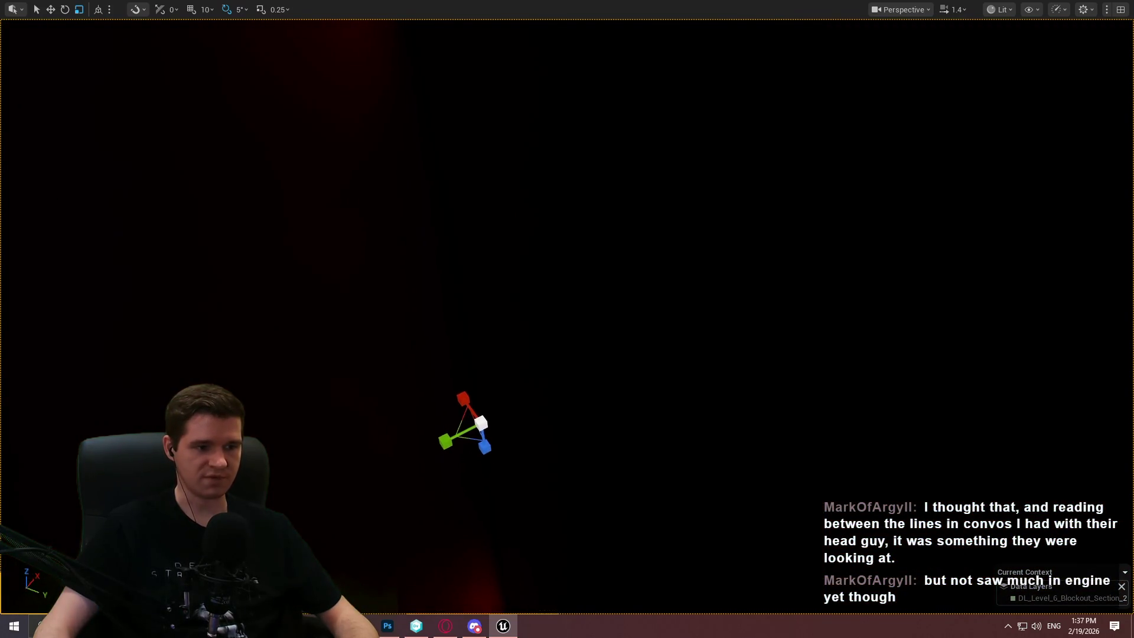
# Navigate into the shaft and slide the selected block to the left.
pyautogui.scroll(-5, 567, 319)
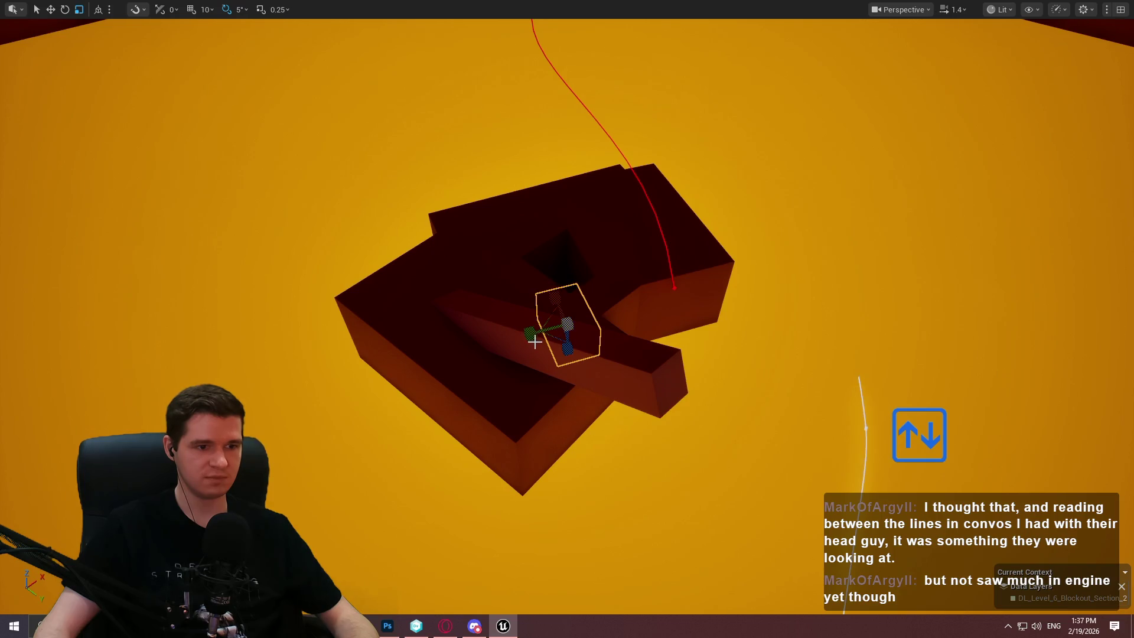
pyautogui.scroll(10, 549, 327)
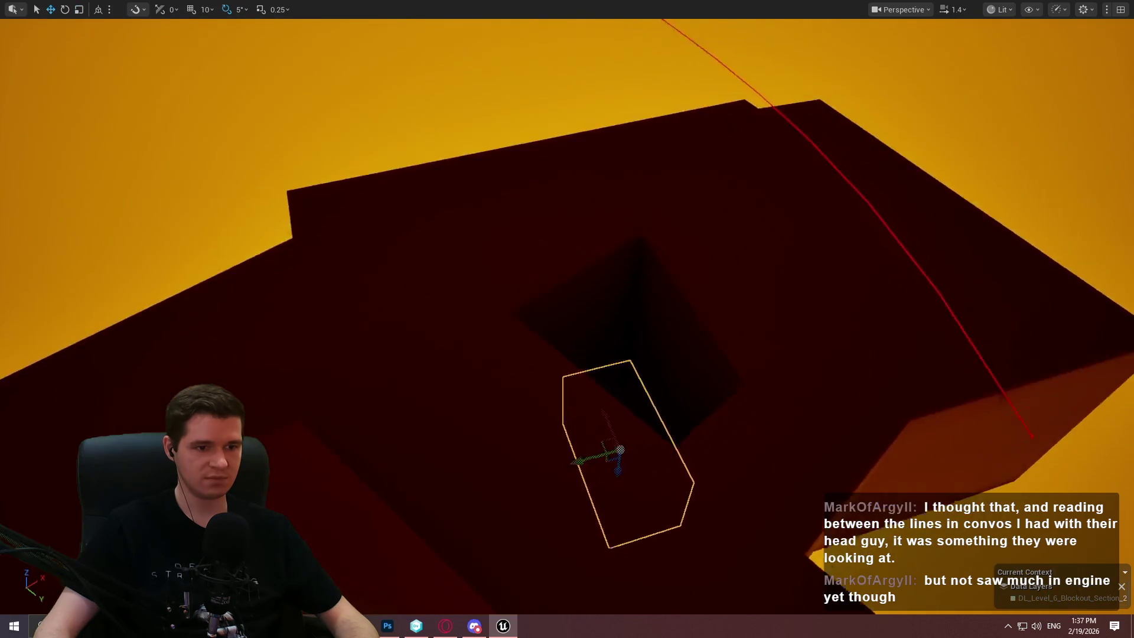
pyautogui.scroll(-10, 526, 337)
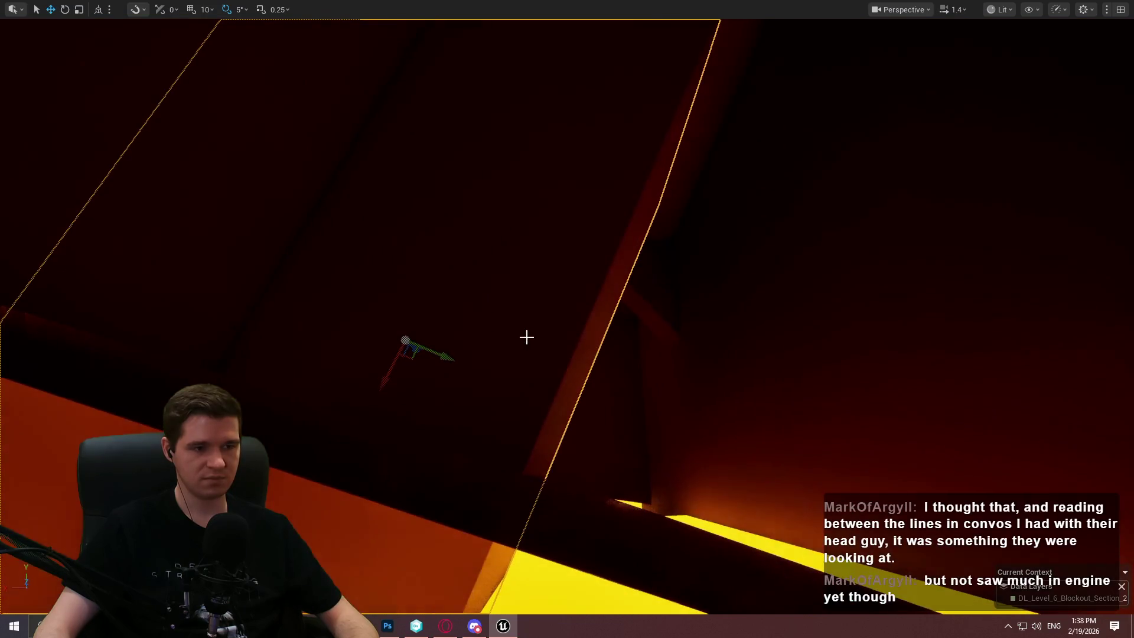
pyautogui.moveTo(400, 337)
pyautogui.mouseDown()
pyautogui.moveTo(368, 318)
pyautogui.moveTo(340, 369)
pyautogui.mouseUp()
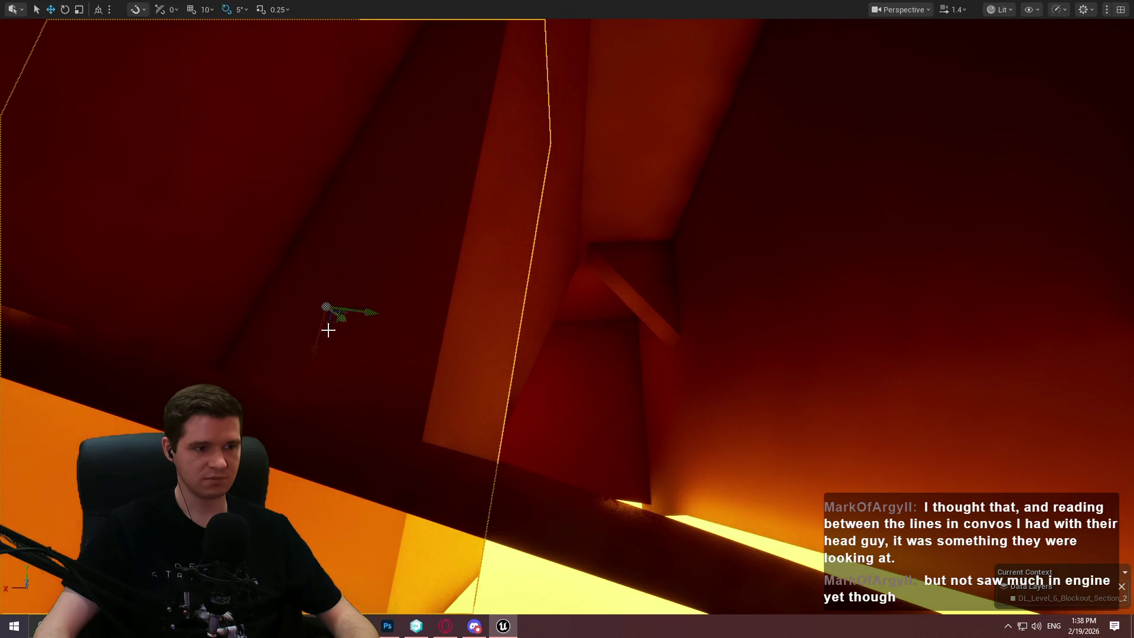
pyautogui.moveTo(367, 197); pyautogui.dragTo(366, 197)
pyautogui.moveTo(504, 218); pyautogui.dragTo(505, 217)
pyautogui.moveTo(448, 147); pyautogui.dragTo(437, 251)
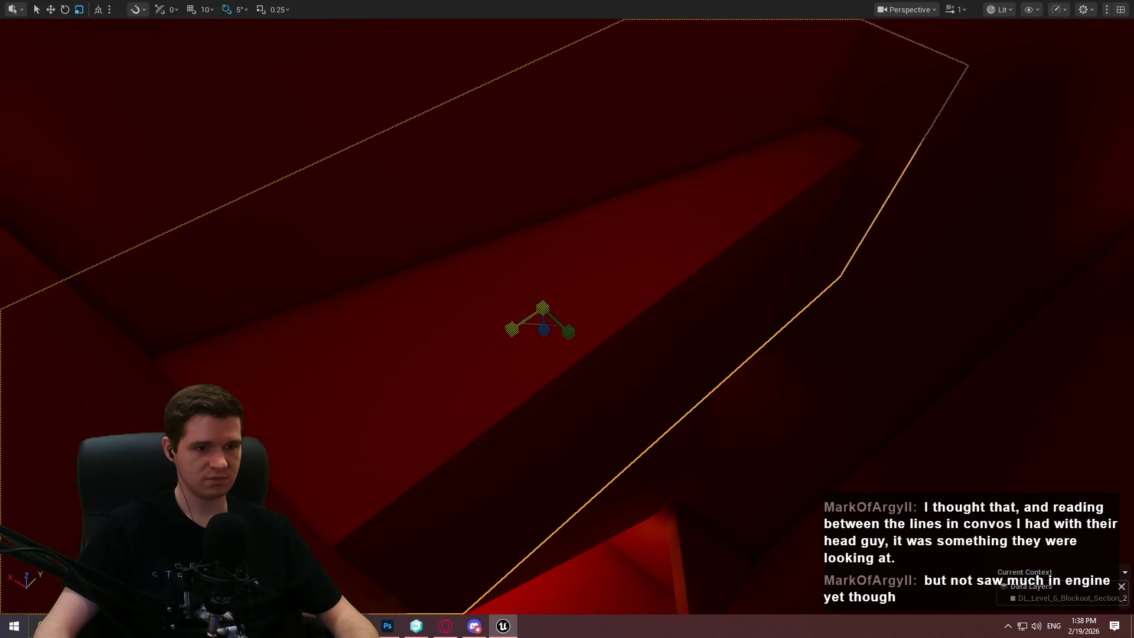
pyautogui.moveTo(543, 334)
pyautogui.mouseDown()
pyautogui.moveTo(532, 446)
pyautogui.moveTo(514, 474)
pyautogui.mouseUp()
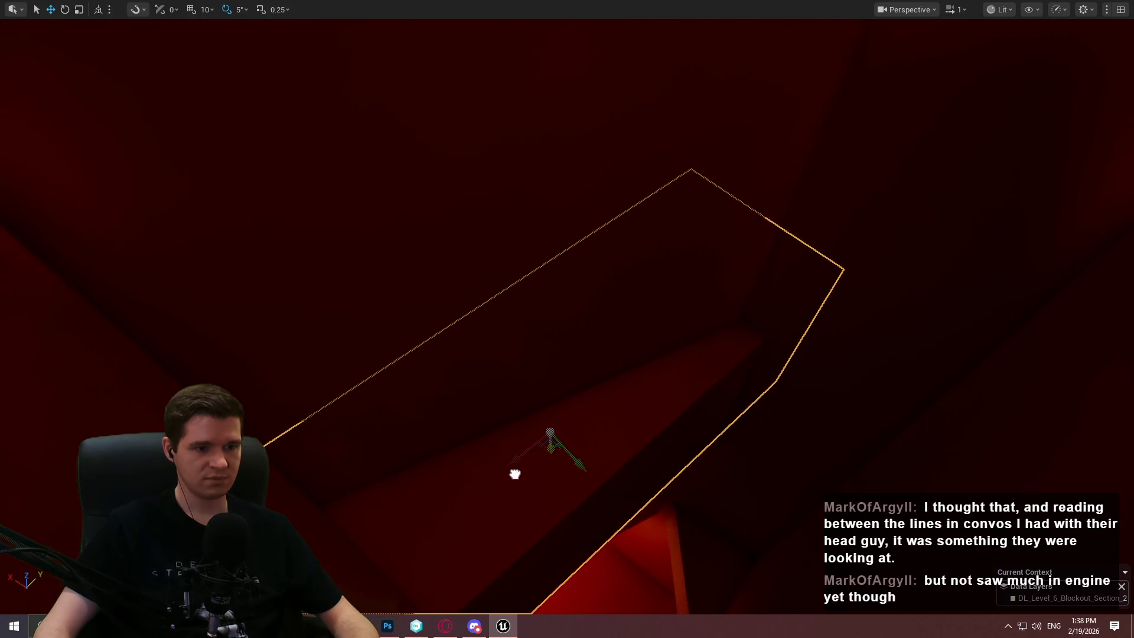
pyautogui.moveTo(425, 351); pyautogui.dragTo(425, 351)
pyautogui.moveTo(362, 309)
pyautogui.mouseDown()
pyautogui.moveTo(320, 298)
pyautogui.moveTo(567, 339)
pyautogui.moveTo(563, 239)
pyautogui.mouseUp()
# Lower the block along its blue Z axis and check its placement from other angles.
pyautogui.moveTo(560, 195)
pyautogui.mouseDown()
pyautogui.moveTo(560, 148)
pyautogui.moveTo(601, 178)
pyautogui.mouseUp()
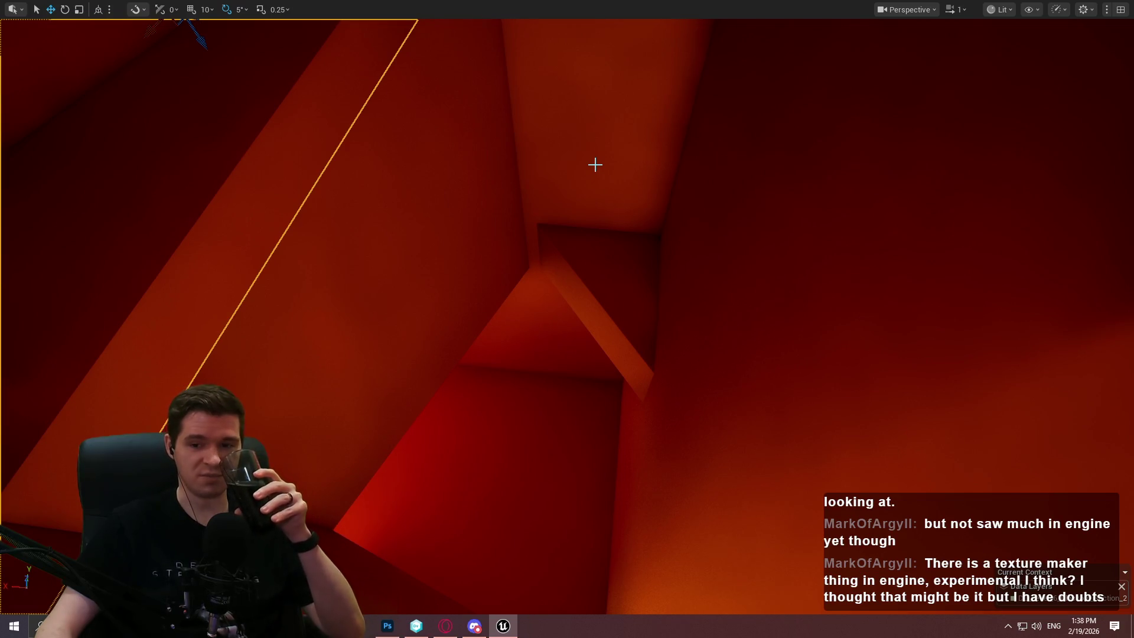
pyautogui.moveTo(531, 232); pyautogui.dragTo(523, 235)
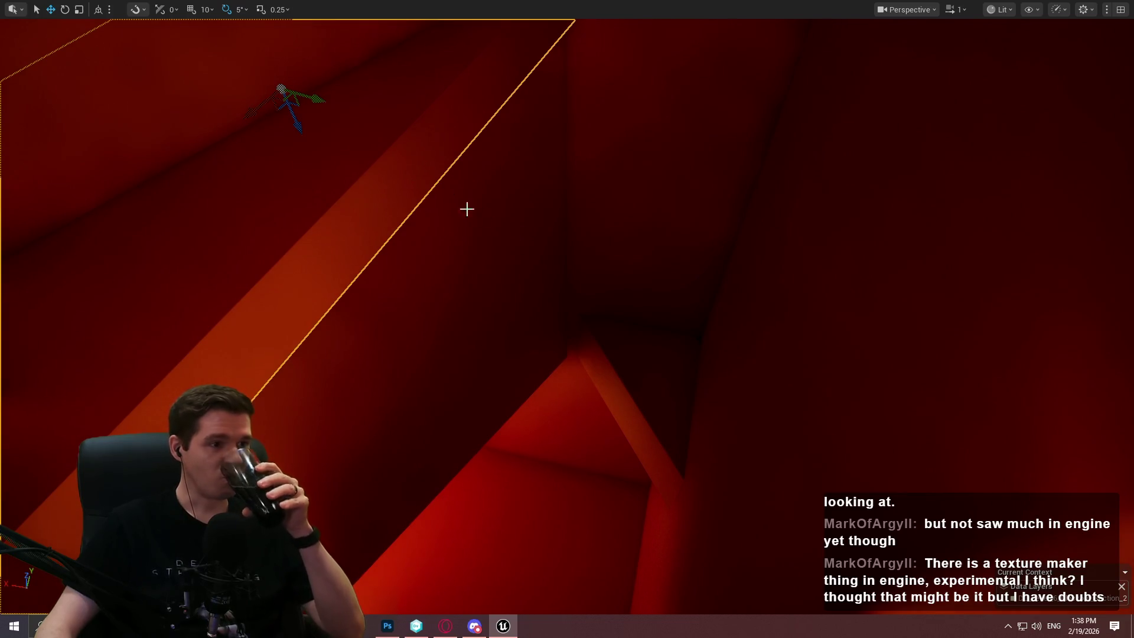
pyautogui.moveTo(299, 121)
pyautogui.mouseDown()
pyautogui.moveTo(324, 245)
pyautogui.moveTo(324, 236)
pyautogui.moveTo(334, 266)
pyautogui.moveTo(340, 258)
pyautogui.mouseUp()
pyautogui.moveTo(532, 224); pyautogui.dragTo(544, 220)
pyautogui.moveTo(653, 264); pyautogui.dragTo(757, 364)
# Launch Play-In-Editor with Alt+P, run the Redlock route for about 17 seconds, then stop.
pyautogui.rightClick(757, 364)
pyautogui.press('Escape')
pyautogui.hotkey('alt', 'p')
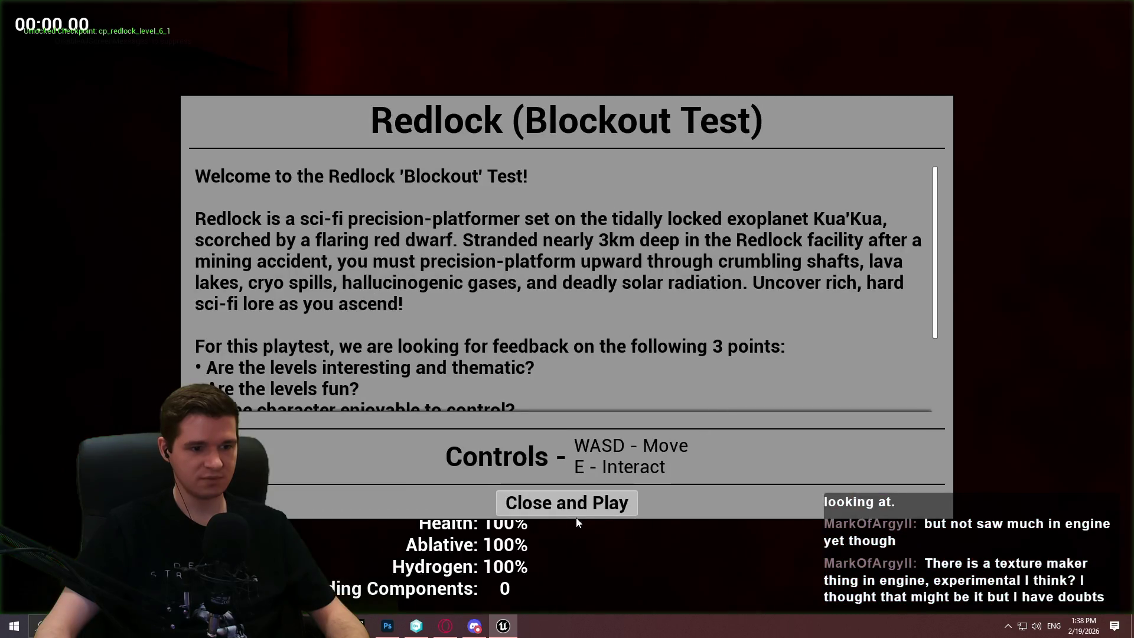
pyautogui.press('Return')
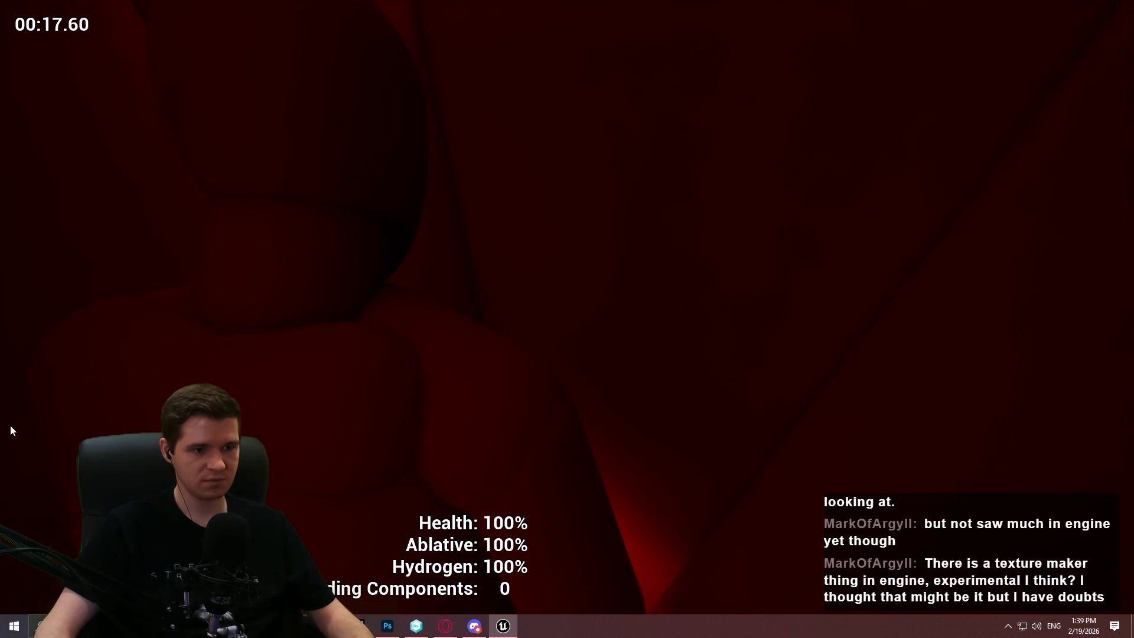
pyautogui.press('Escape')
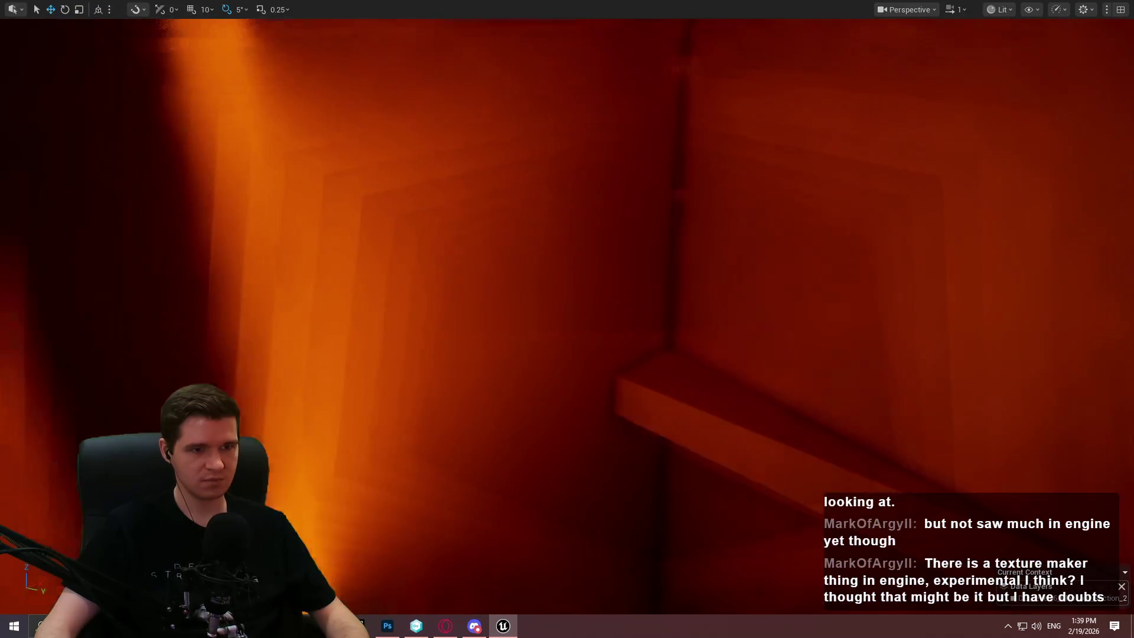
# Select the shelf ledge, rotate it 90°, and scale it thinner along Y.
pyautogui.click(567, 339)
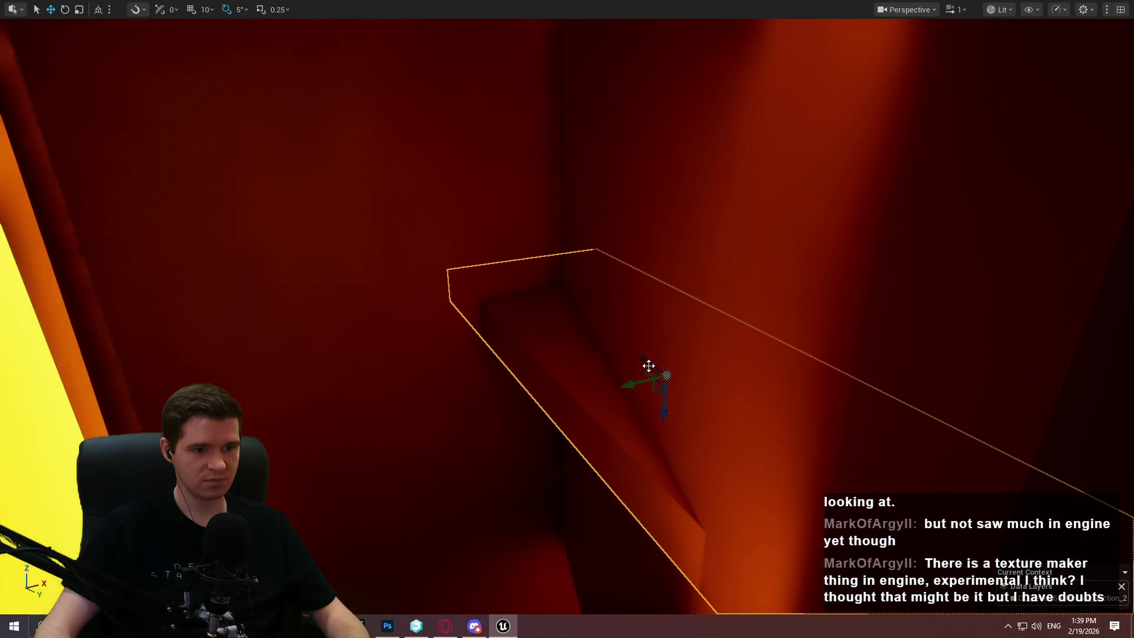
pyautogui.moveTo(658, 402)
pyautogui.mouseDown()
pyautogui.moveTo(514, 354)
pyautogui.moveTo(392, 341)
pyautogui.moveTo(435, 307)
pyautogui.moveTo(409, 250)
pyautogui.moveTo(460, 340)
pyautogui.mouseUp()
pyautogui.press('w')
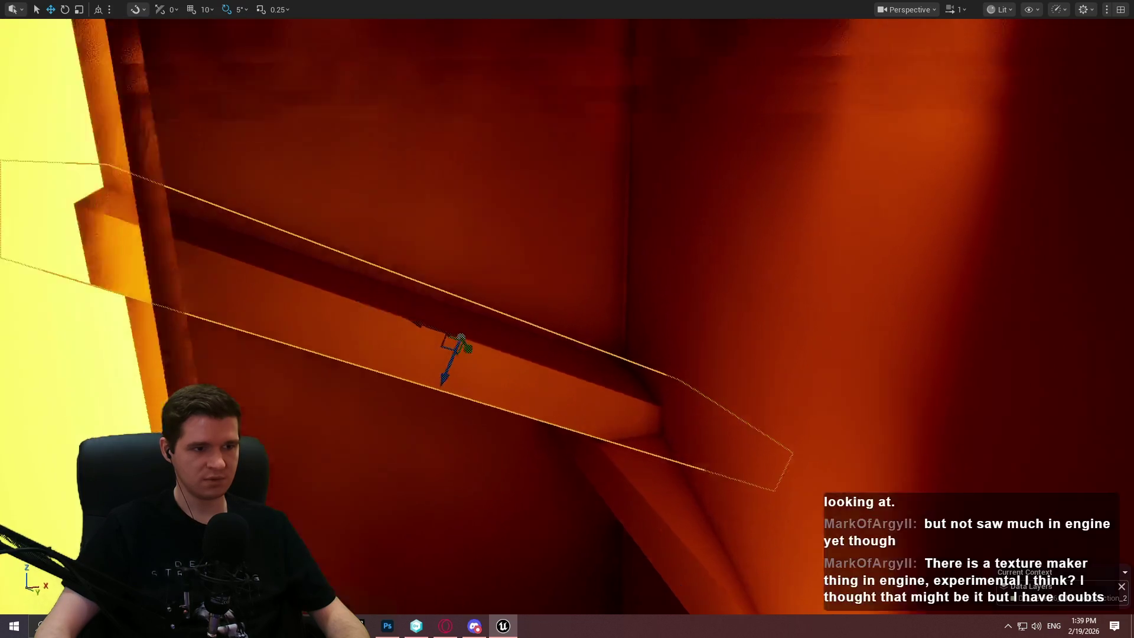
pyautogui.press('f')
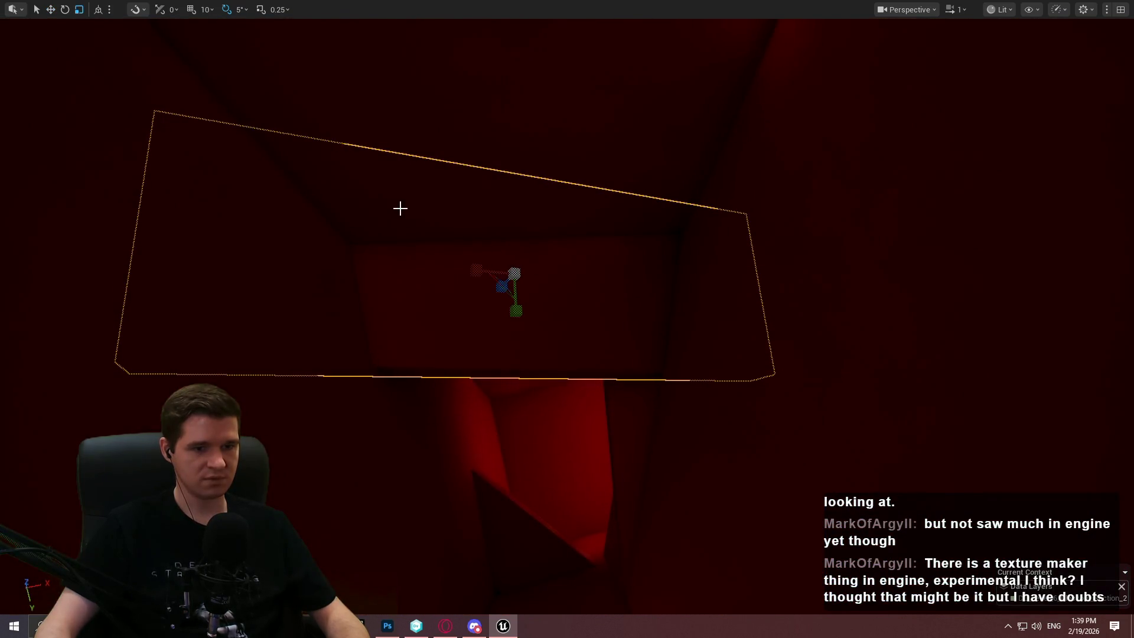
pyautogui.moveTo(517, 310)
pyautogui.mouseDown()
pyautogui.moveTo(514, 294)
pyautogui.moveTo(505, 333)
pyautogui.mouseUp()
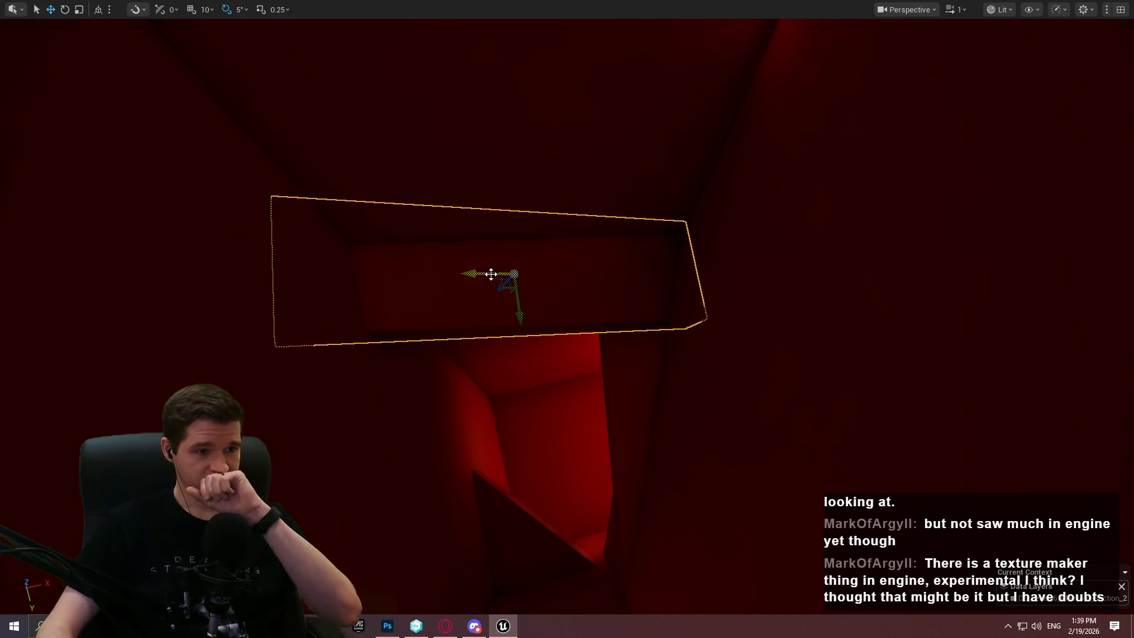
# Move the thinned shelf into position within the shaft near the orange-lit area.
pyautogui.moveTo(491, 274); pyautogui.dragTo(499, 270)
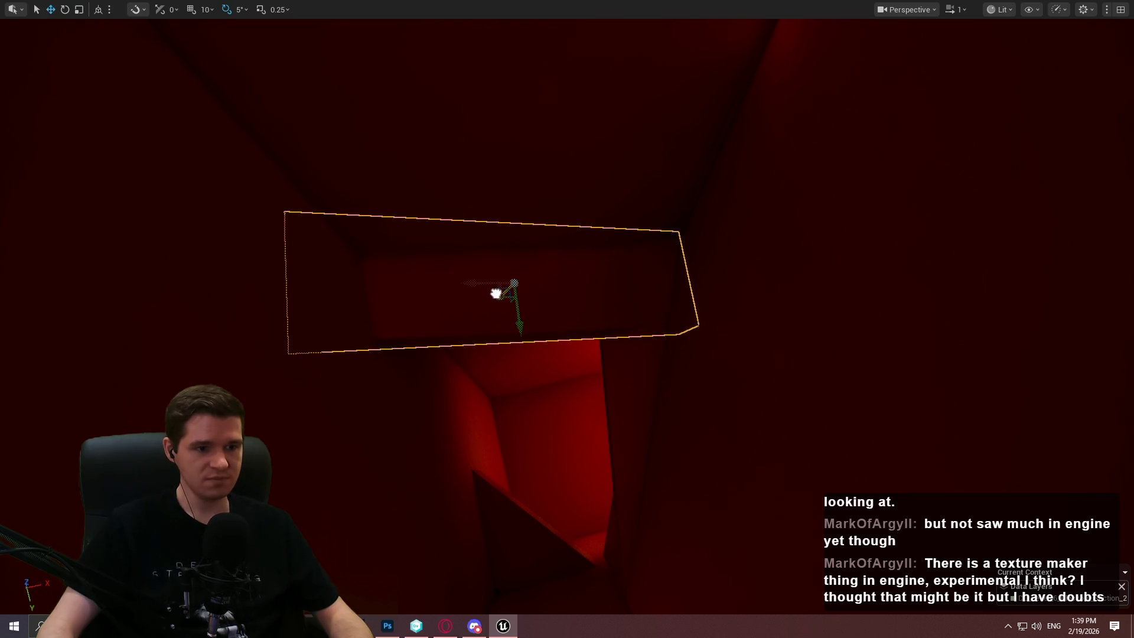
pyautogui.moveTo(471, 304)
pyautogui.mouseDown()
pyautogui.moveTo(508, 278)
pyautogui.moveTo(531, 307)
pyautogui.moveTo(512, 352)
pyautogui.mouseUp()
pyautogui.moveTo(681, 486)
pyautogui.mouseDown()
pyautogui.moveTo(640, 390)
pyautogui.moveTo(604, 211)
pyautogui.mouseUp()
pyautogui.moveTo(643, 34); pyautogui.dragTo(631, 217)
pyautogui.moveTo(618, 269); pyautogui.dragTo(561, 151)
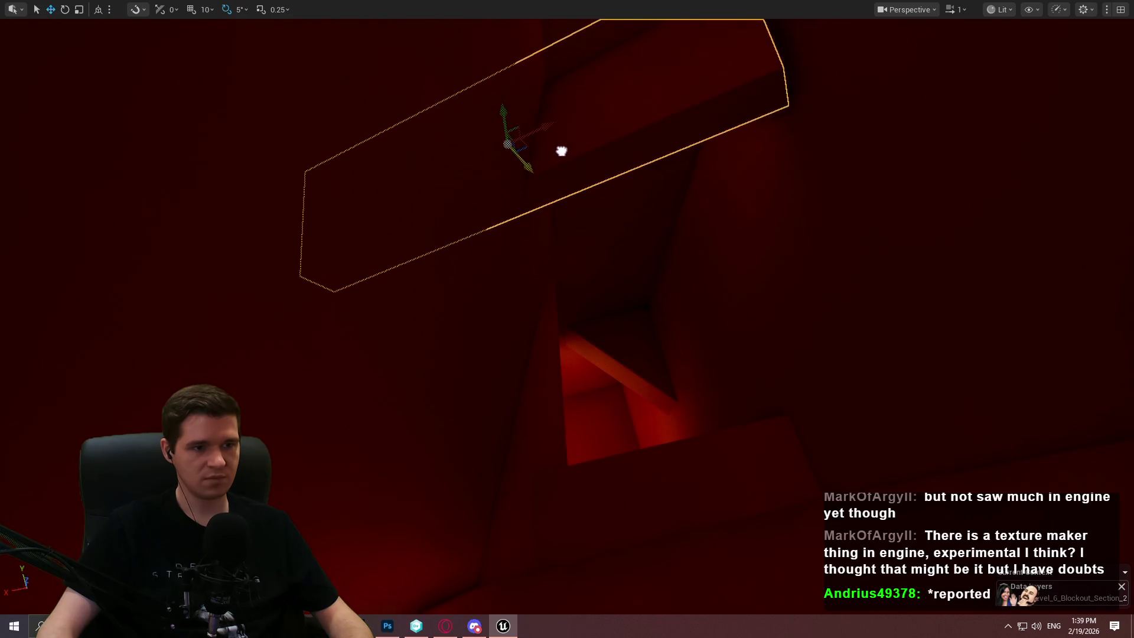
pyautogui.scroll(-1, 562, 152)
pyautogui.moveTo(448, 178)
pyautogui.mouseDown()
pyautogui.moveTo(393, 164)
pyautogui.moveTo(476, 354)
pyautogui.moveTo(496, 342)
pyautogui.moveTo(485, 338)
pyautogui.mouseUp()
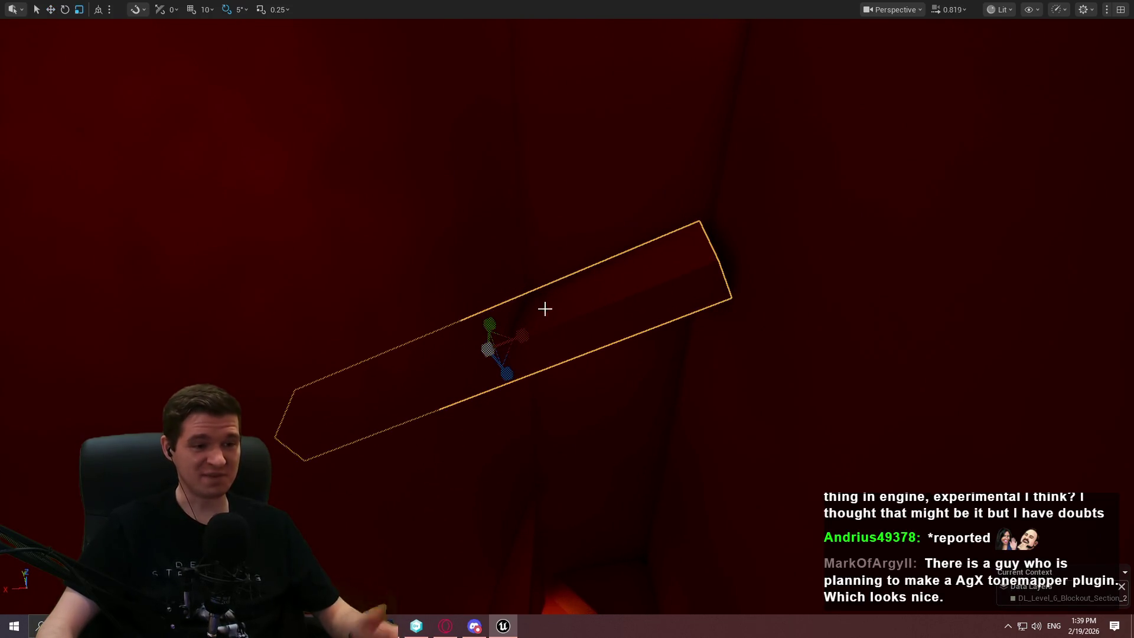
# Tilt the beam 45° and fine-tune its position, checking it from around the shaft.
pyautogui.moveTo(495, 303)
pyautogui.mouseDown()
pyautogui.moveTo(559, 339)
pyautogui.moveTo(554, 364)
pyautogui.mouseUp()
pyautogui.moveTo(487, 349)
pyautogui.mouseDown()
pyautogui.moveTo(461, 433)
pyautogui.moveTo(503, 289)
pyautogui.moveTo(526, 395)
pyautogui.moveTo(513, 415)
pyautogui.mouseUp()
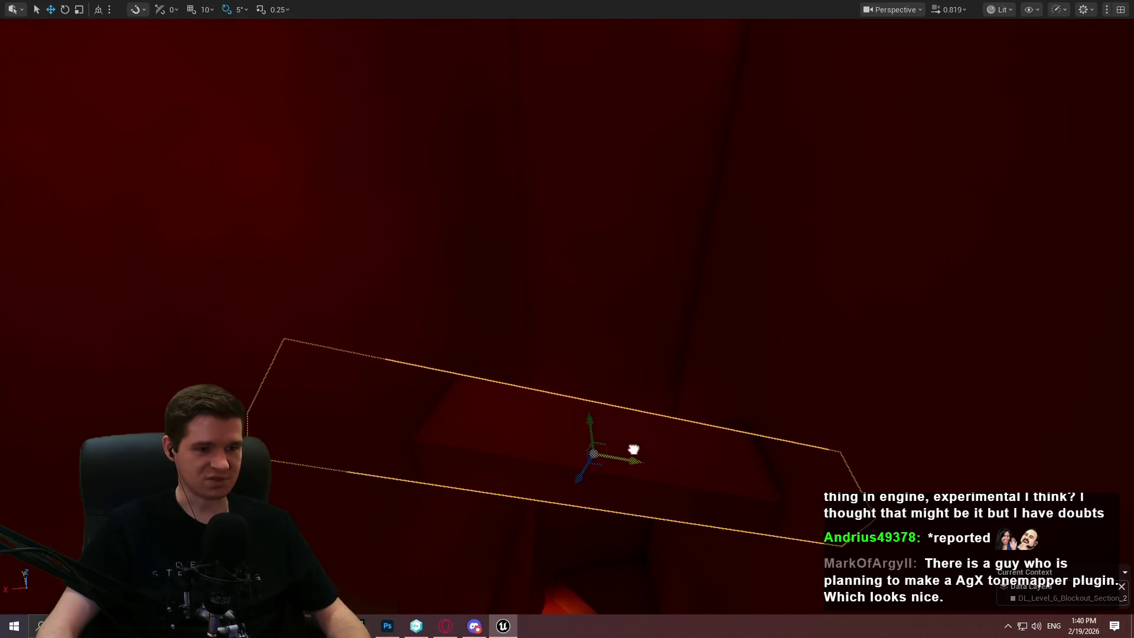
pyautogui.moveTo(588, 479)
pyautogui.mouseDown()
pyautogui.moveTo(637, 324)
pyautogui.moveTo(561, 443)
pyautogui.moveTo(531, 354)
pyautogui.moveTo(579, 413)
pyautogui.moveTo(602, 407)
pyautogui.moveTo(649, 260)
pyautogui.mouseUp()
pyautogui.scroll(2, 658, 218)
pyautogui.moveTo(660, 202)
pyautogui.mouseDown()
pyautogui.moveTo(579, 331)
pyautogui.moveTo(656, 220)
pyautogui.moveTo(596, 277)
pyautogui.moveTo(626, 254)
pyautogui.moveTo(610, 395)
pyautogui.mouseUp()
# Play from the Cube1768 floor block, run up the red shaft toward the exit, then end the playtest.
pyautogui.rightClick(610, 394)
pyautogui.click(679, 601)
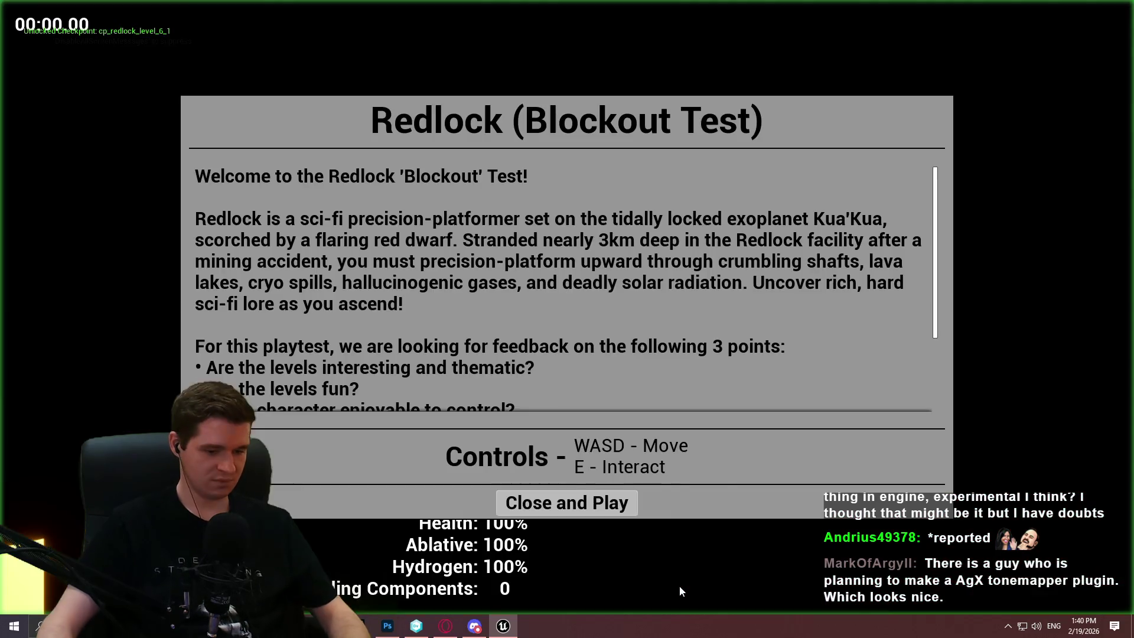
pyautogui.click(579, 508)
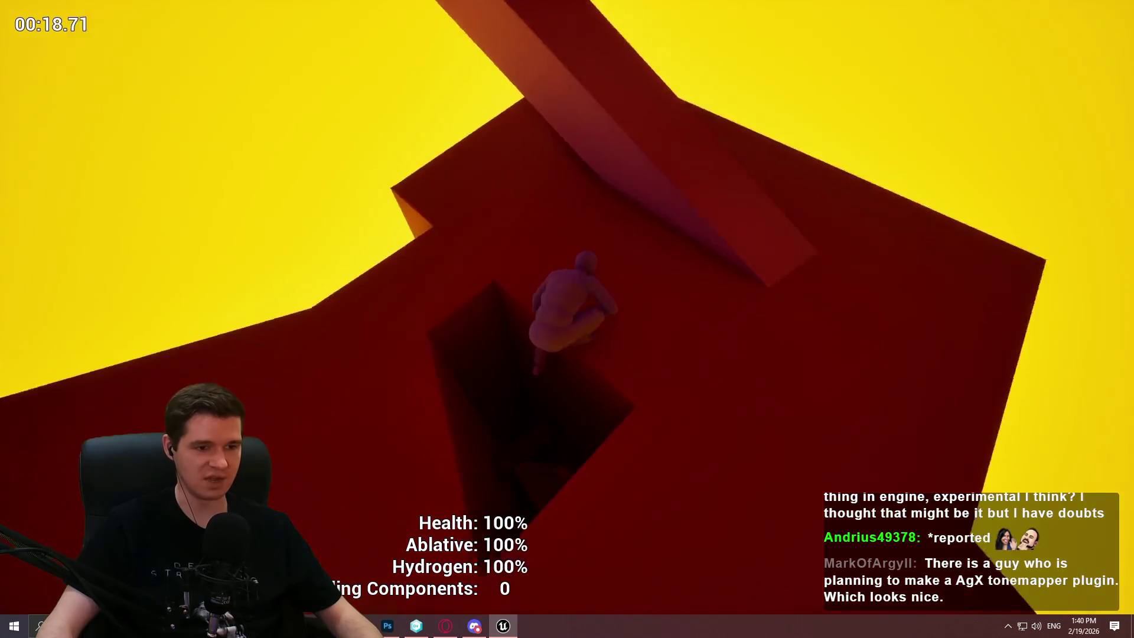
pyautogui.press('Escape')
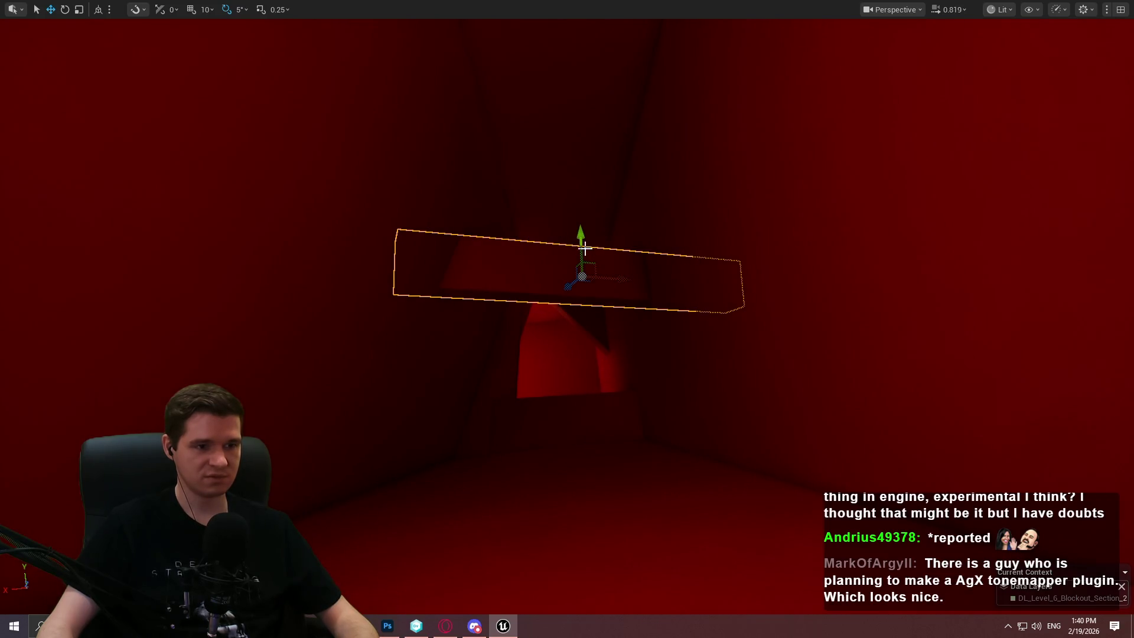
# Raise the thin beam, rotate it to a near-vertical angle, and shift it slightly left.
pyautogui.moveTo(569, 290)
pyautogui.mouseDown()
pyautogui.moveTo(590, 251)
pyautogui.moveTo(661, 267)
pyautogui.moveTo(561, 316)
pyautogui.mouseUp()
pyautogui.press('e')
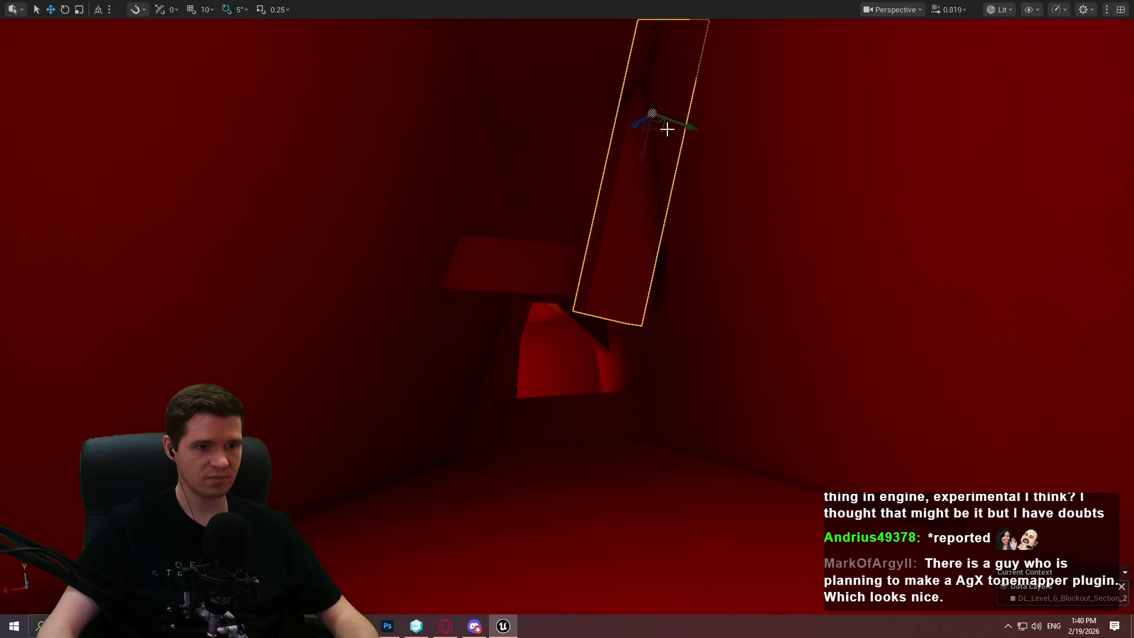
pyautogui.moveTo(652, 112); pyautogui.dragTo(601, 143)
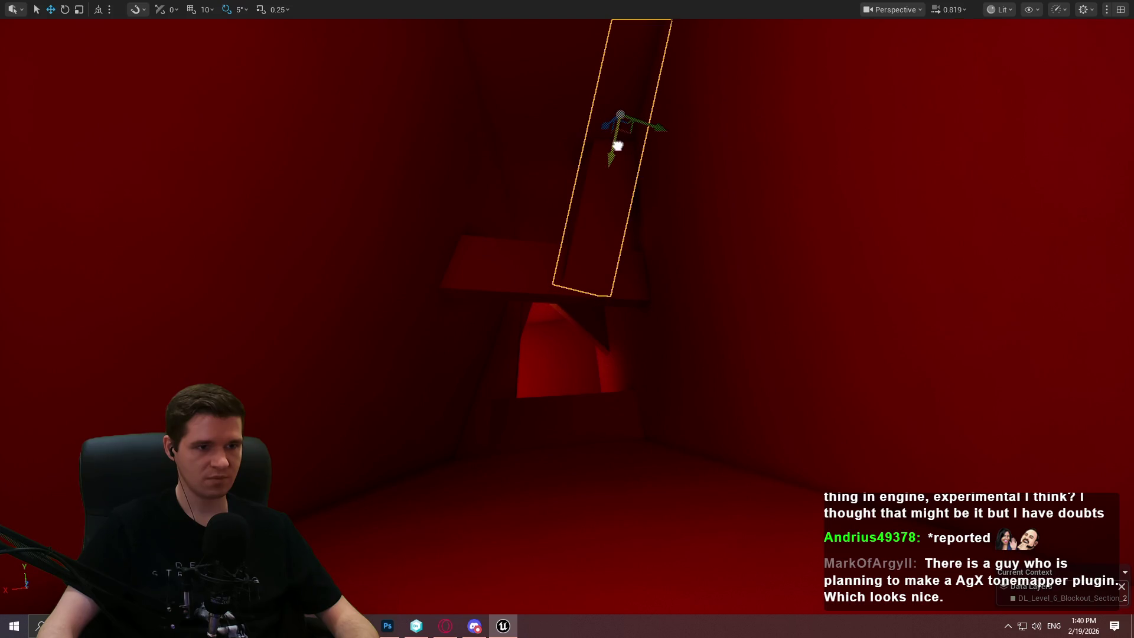
pyautogui.moveTo(607, 124); pyautogui.dragTo(602, 128)
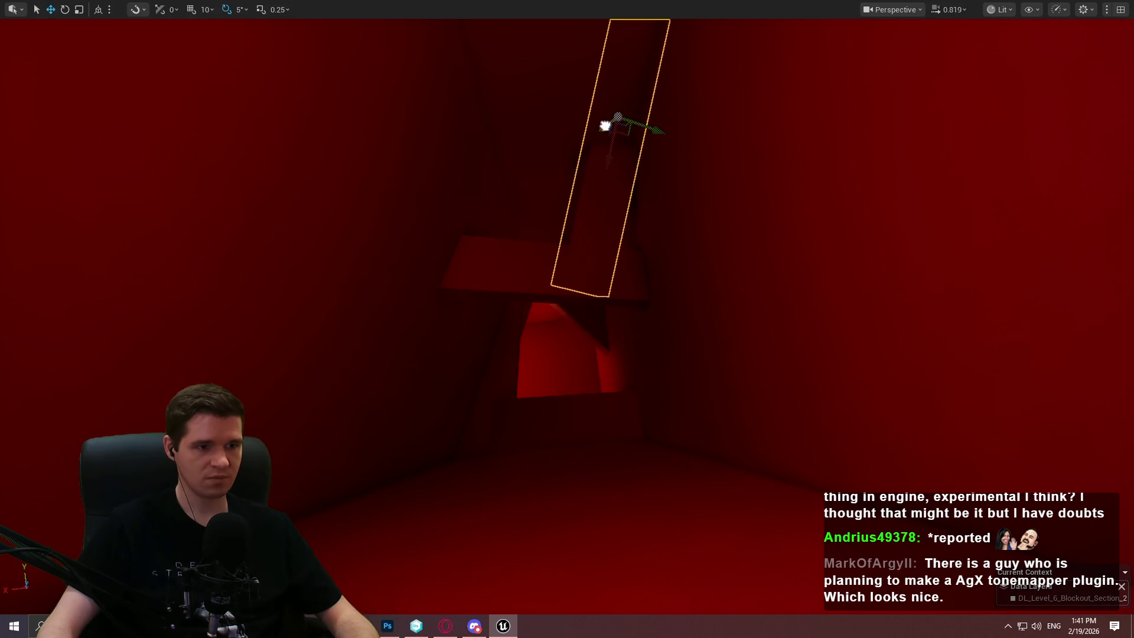
# Fly the camera through the shaft and across the lava floor toward the purple blocks.
pyautogui.press('w')
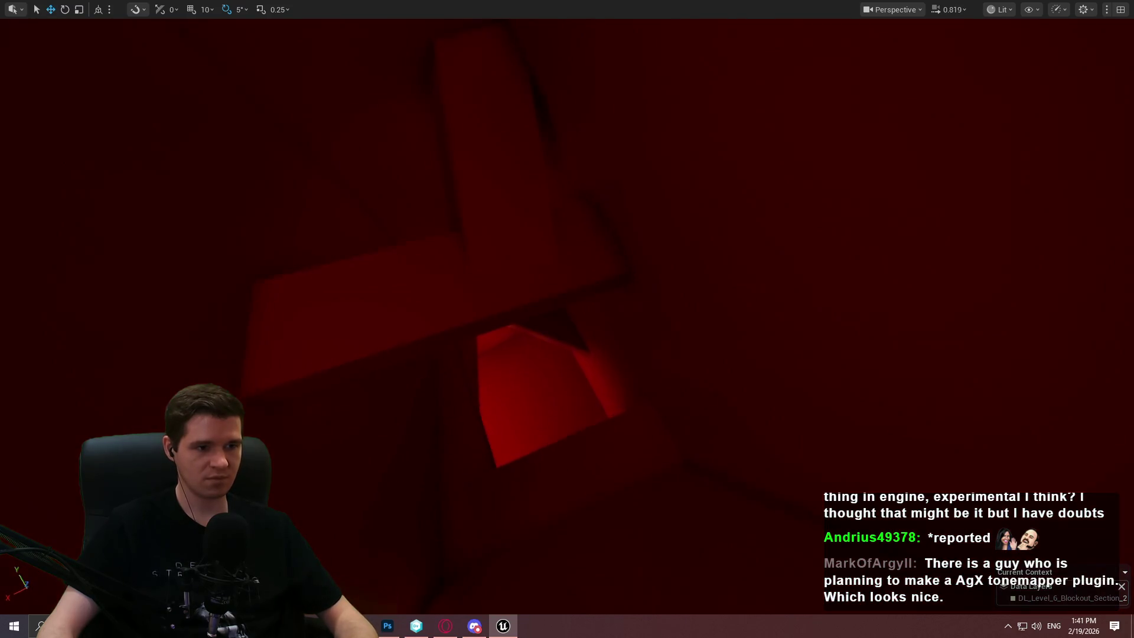
pyautogui.press('w')
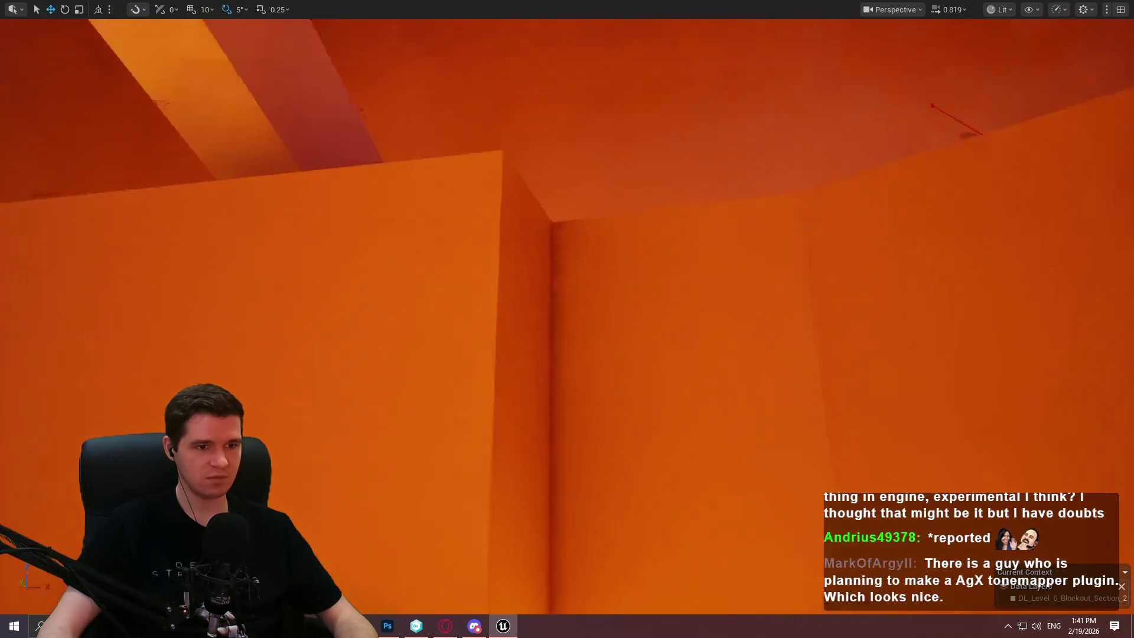
pyautogui.press('w')
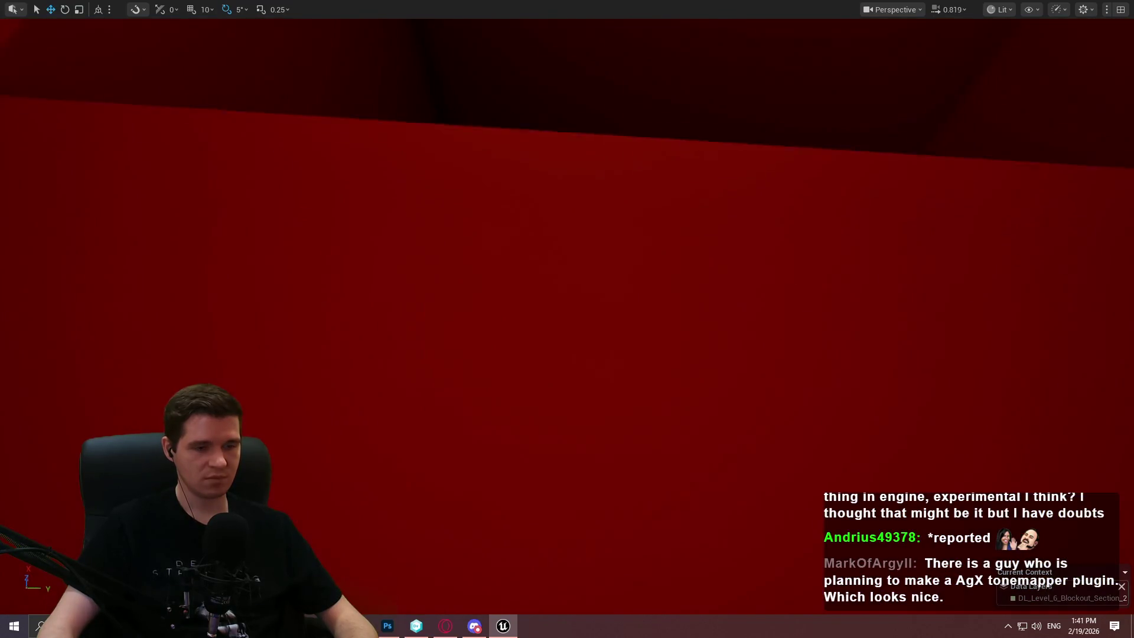
pyautogui.press('w')
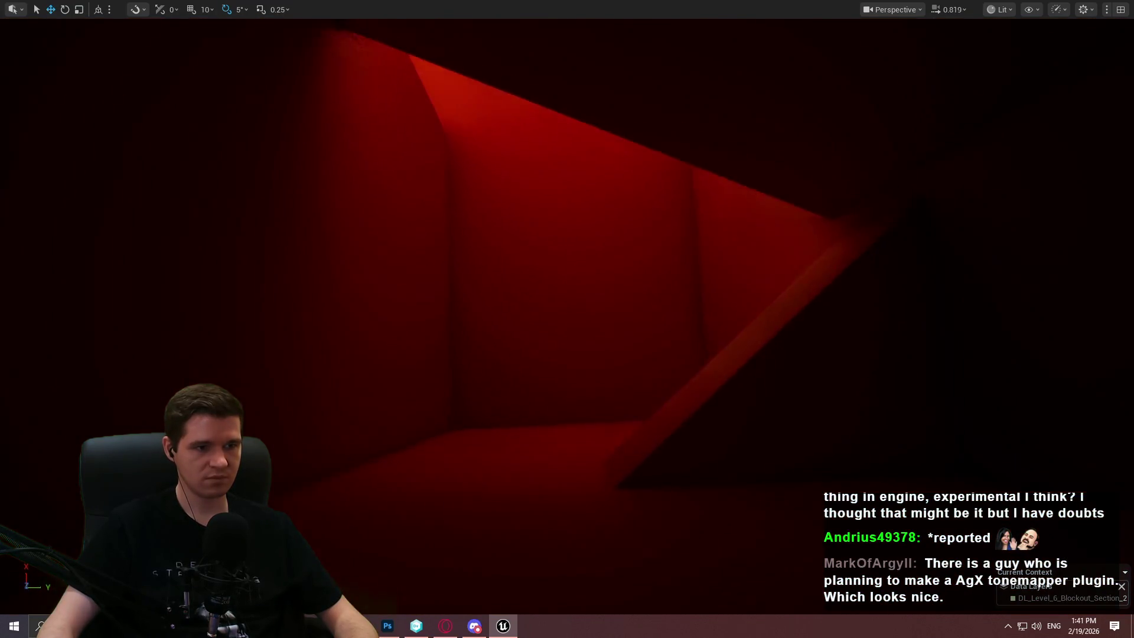
pyautogui.press('w')
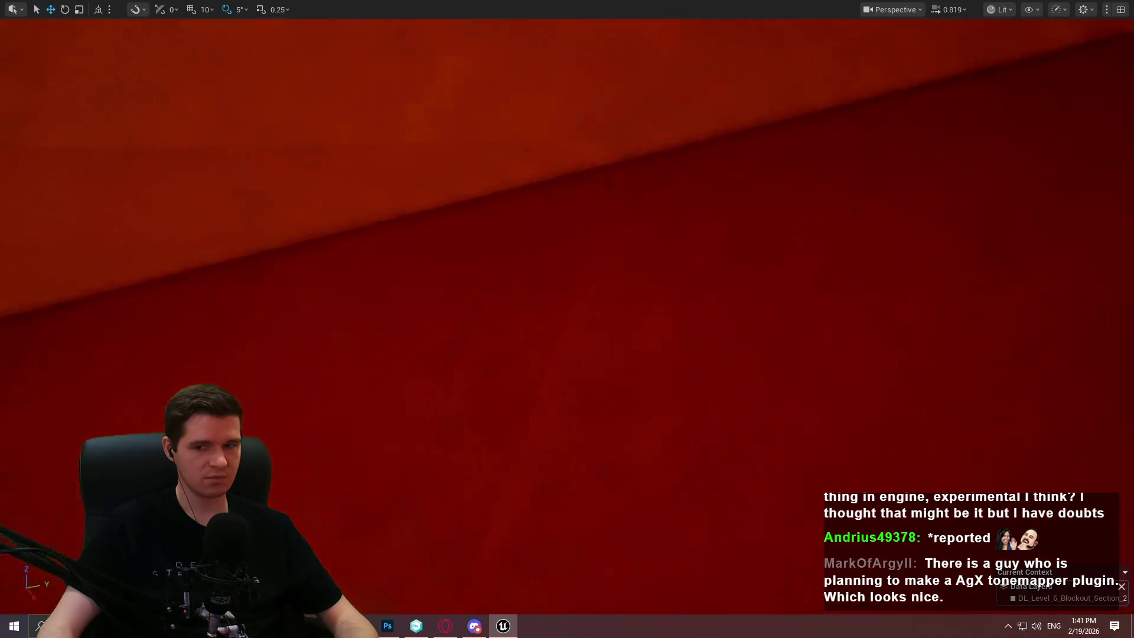
pyautogui.press('w')
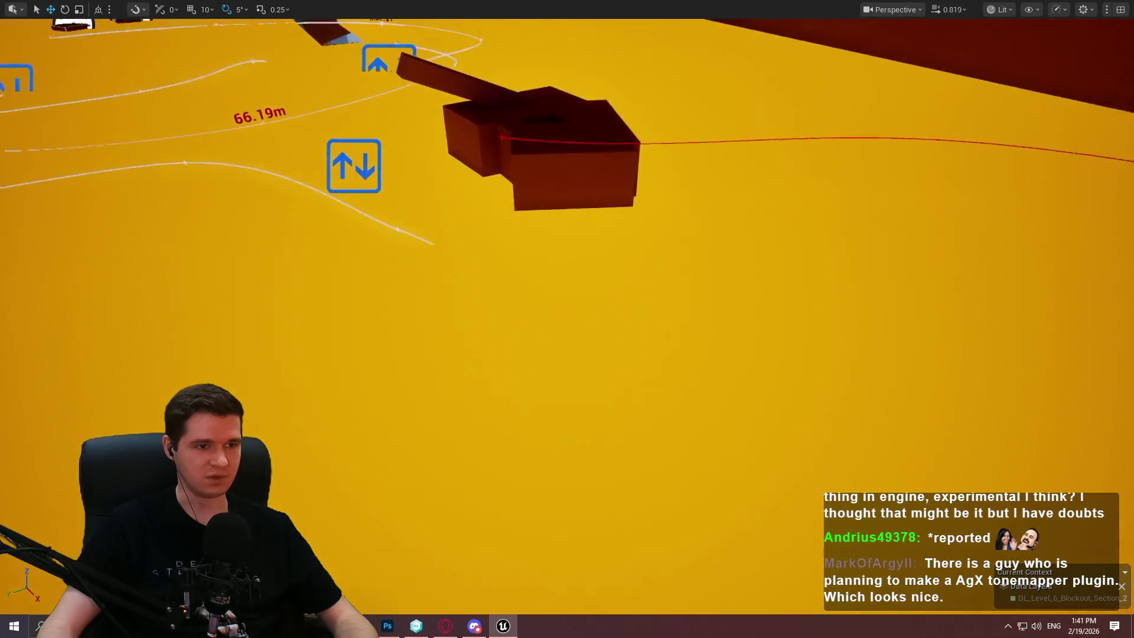
pyautogui.moveTo(272, 195); pyautogui.dragTo(277, 188)
# Save all Redlock level changes, checking out the files, then return to full-screen view.
pyautogui.press('F11')
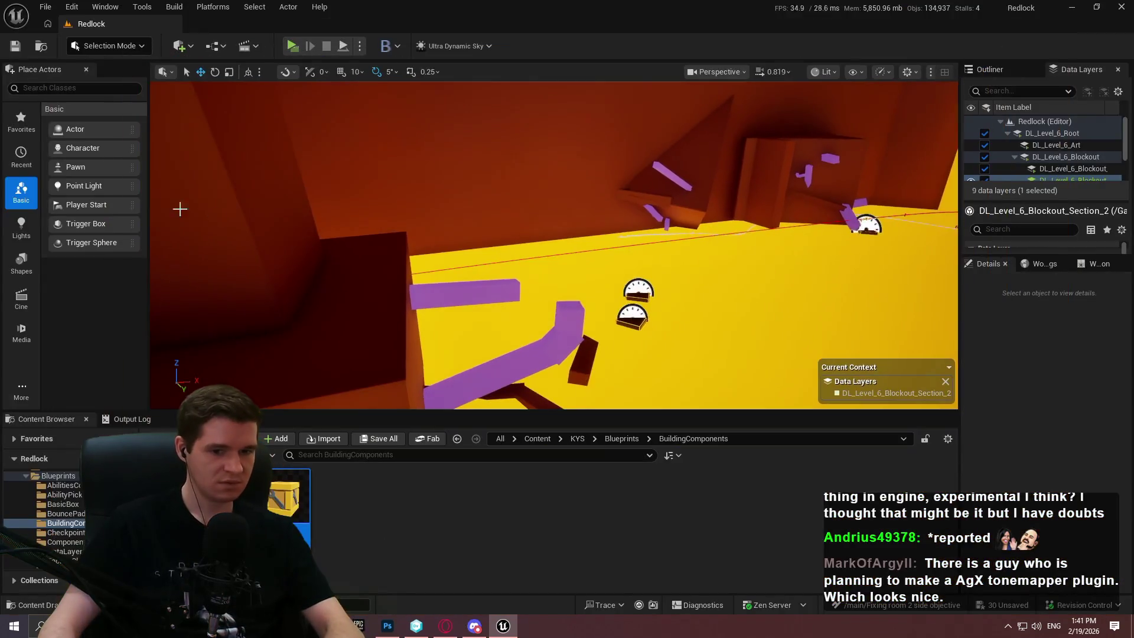
pyautogui.click(46, 6)
pyautogui.click(83, 175)
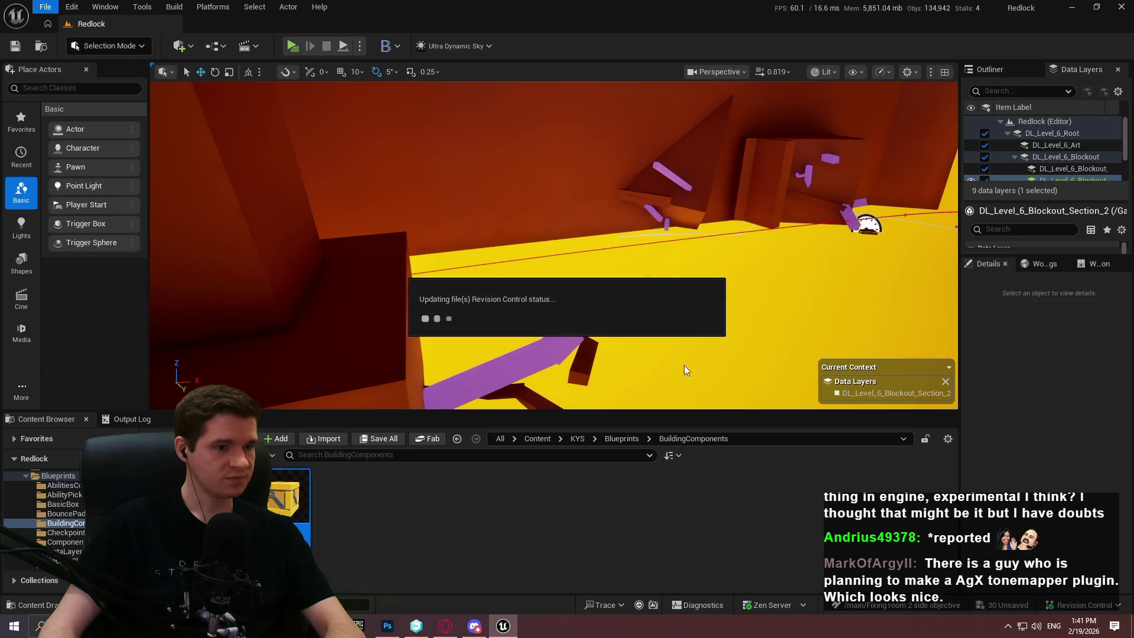
pyautogui.click(585, 446)
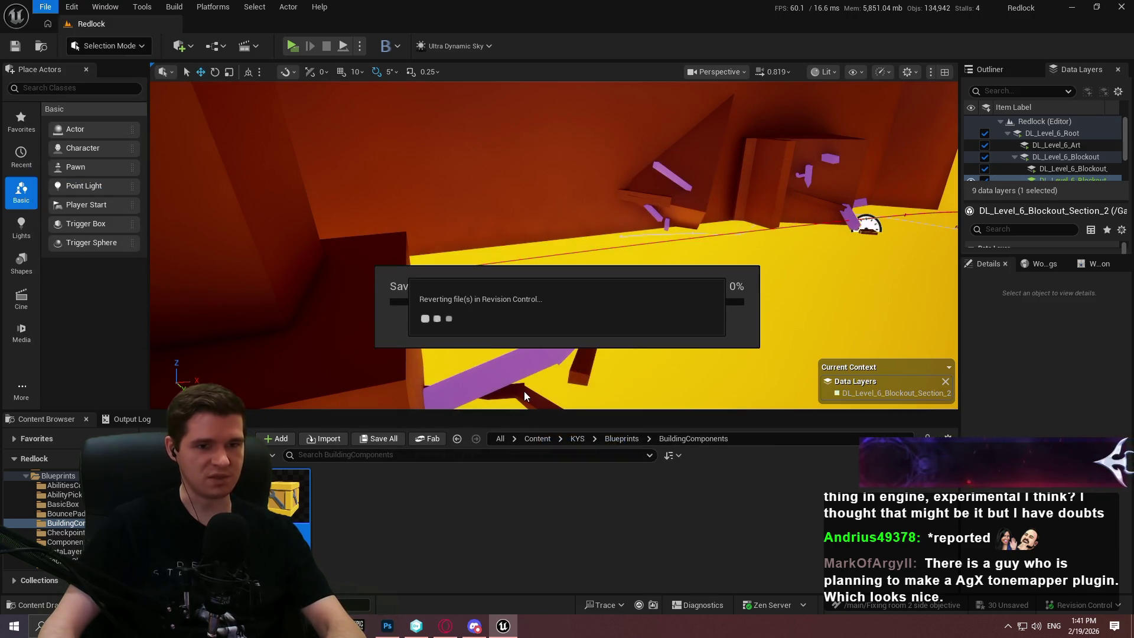
pyautogui.press('F11')
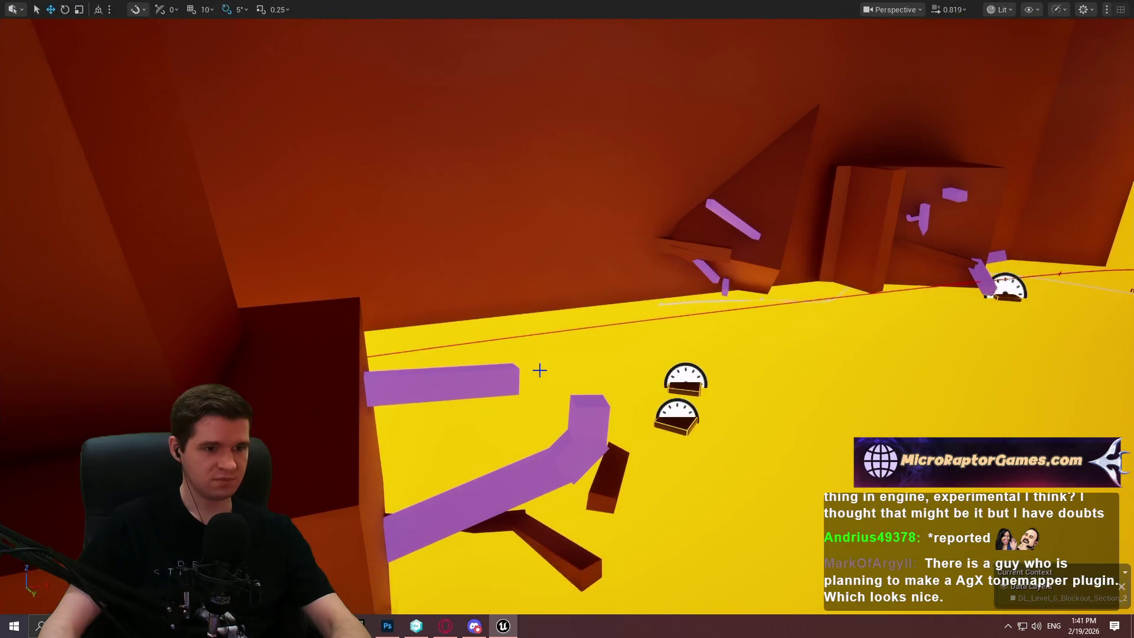
# Fly to the dark ledge in the shaft and launch Play-in-Editor from it with Alt+P.
pyautogui.moveTo(540, 357)
pyautogui.mouseDown()
pyautogui.moveTo(508, 384)
pyautogui.moveTo(487, 378)
pyautogui.moveTo(516, 381)
pyautogui.moveTo(637, 541)
pyautogui.mouseUp()
pyautogui.scroll(3, 505, 381)
pyautogui.rightClick(646, 540)
pyautogui.press('Escape')
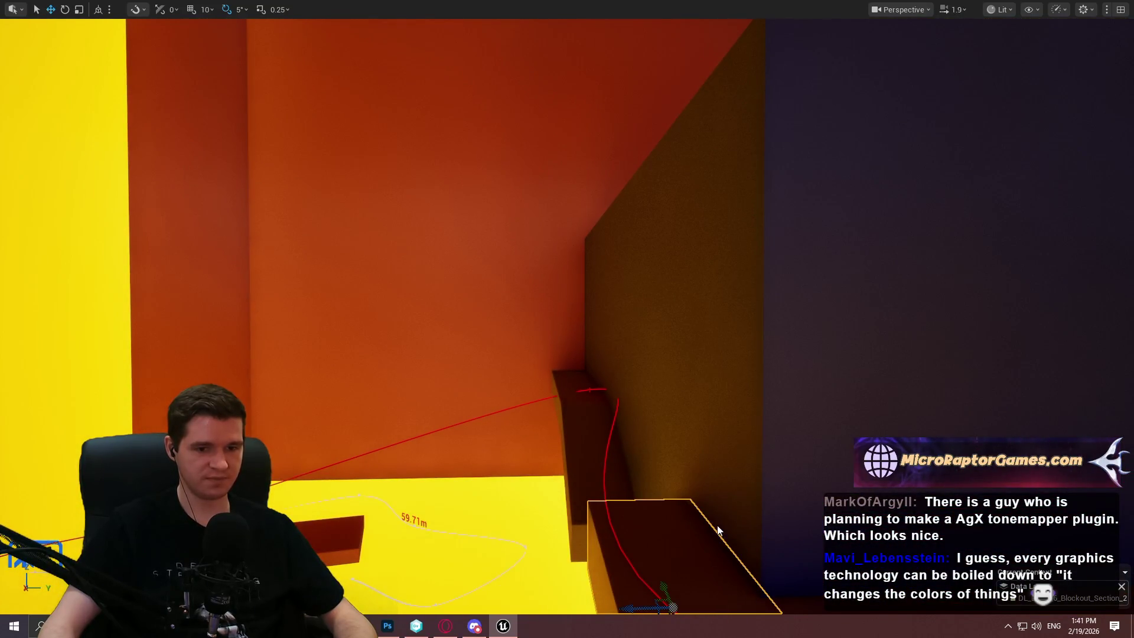
pyautogui.hotkey('alt', 'p')
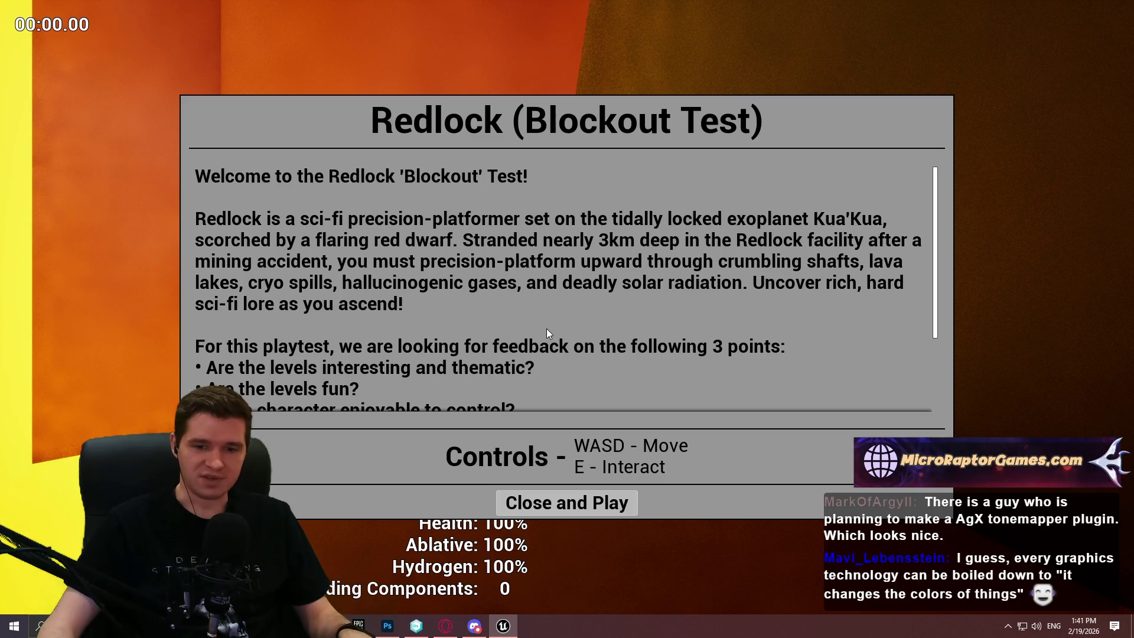
# Start the run, climb the tall pillar, and jump across the floating cube onto the platform.
pyautogui.click(574, 499)
pyautogui.press('w')
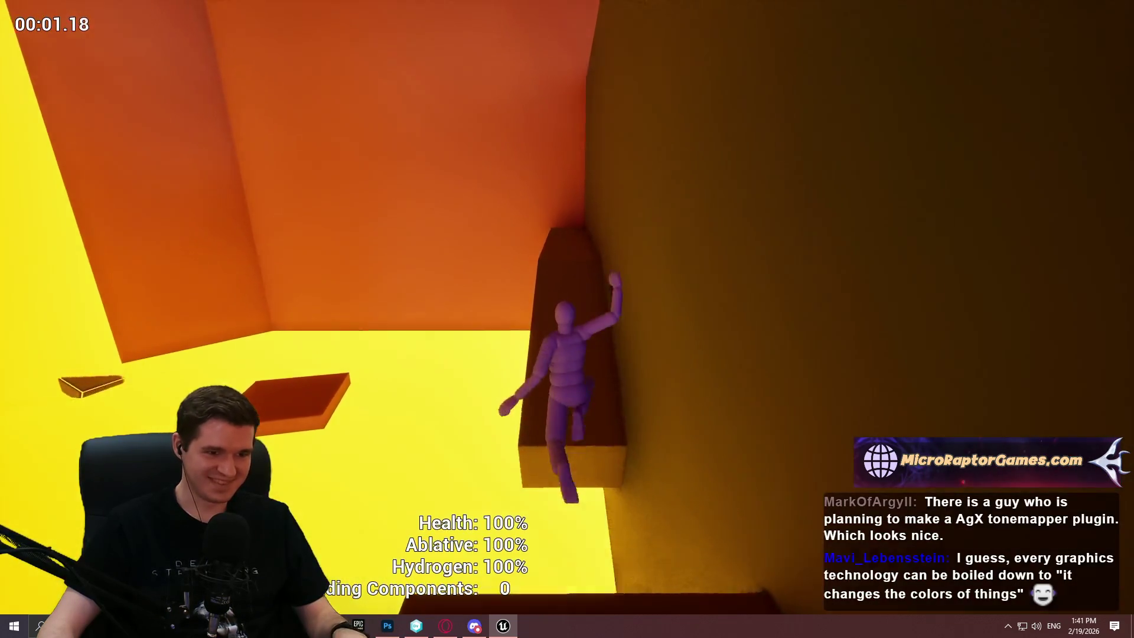
pyautogui.press('w')
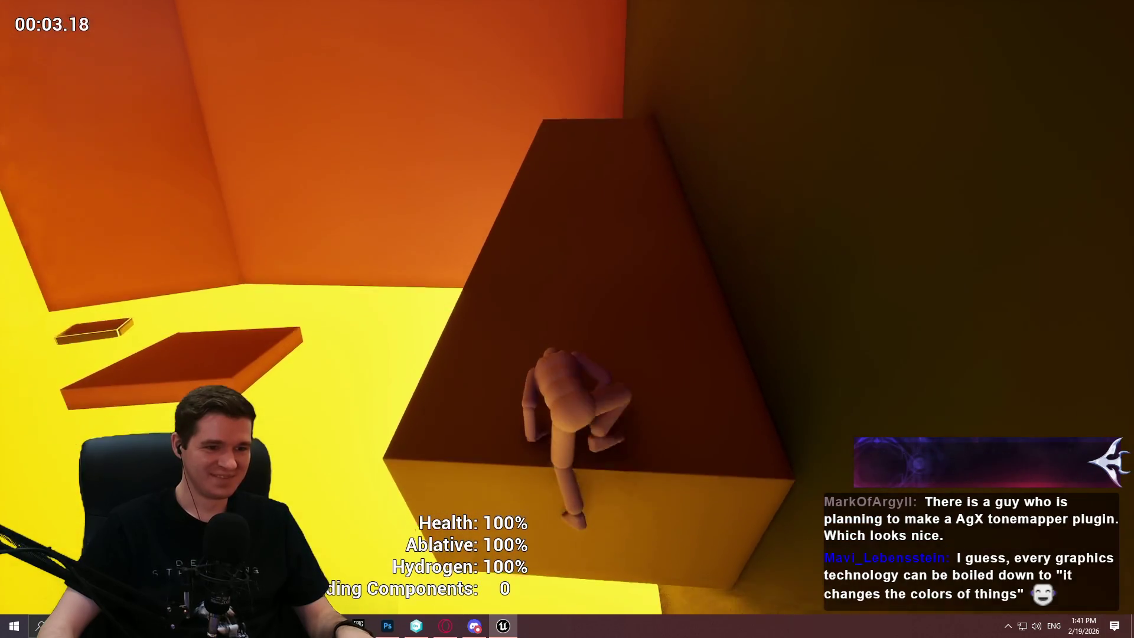
pyautogui.press('w')
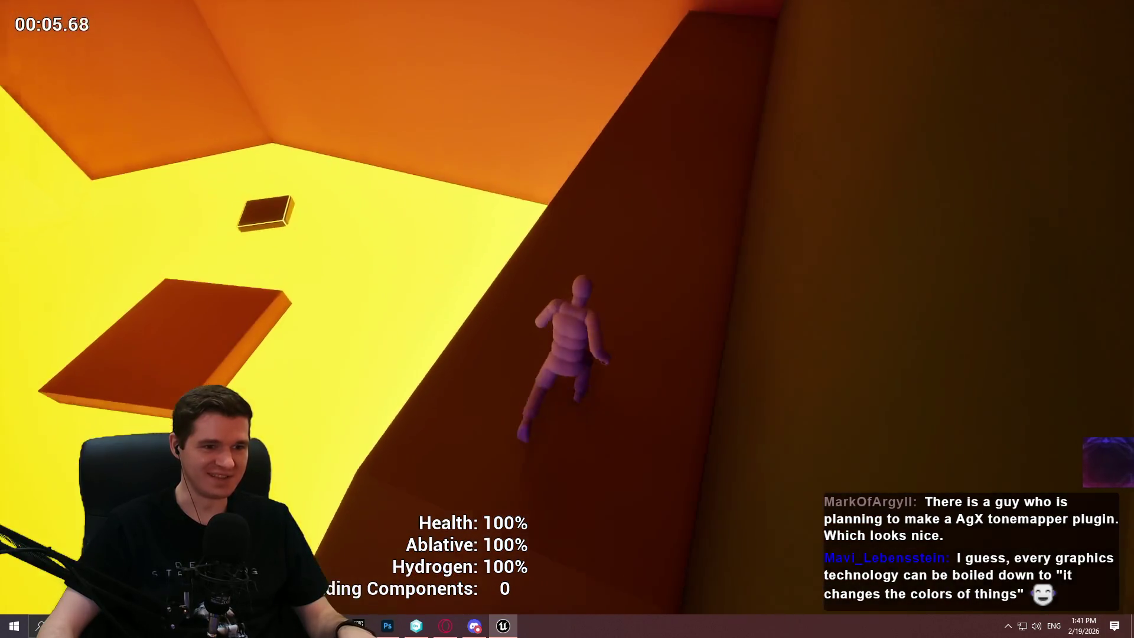
pyautogui.press('w')
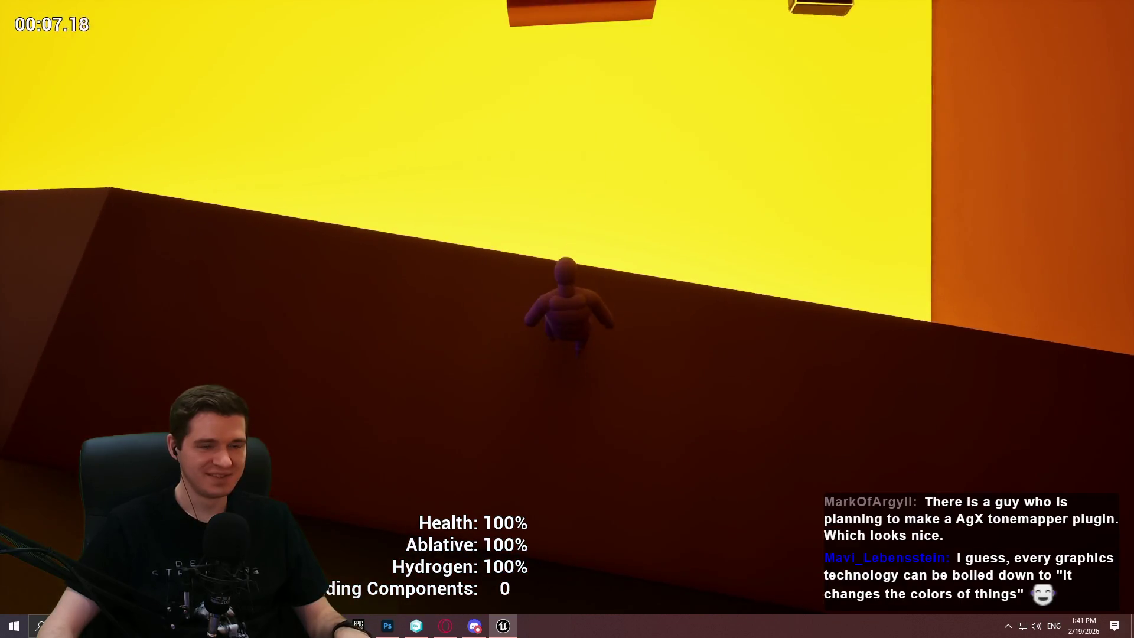
pyautogui.press('w')
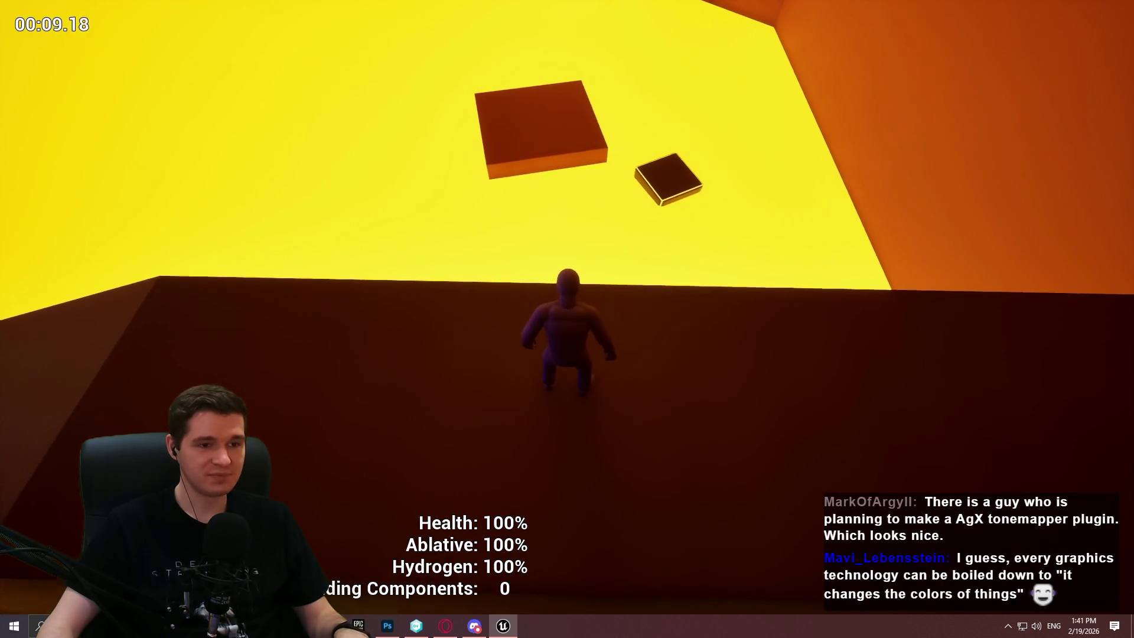
pyautogui.press('space')
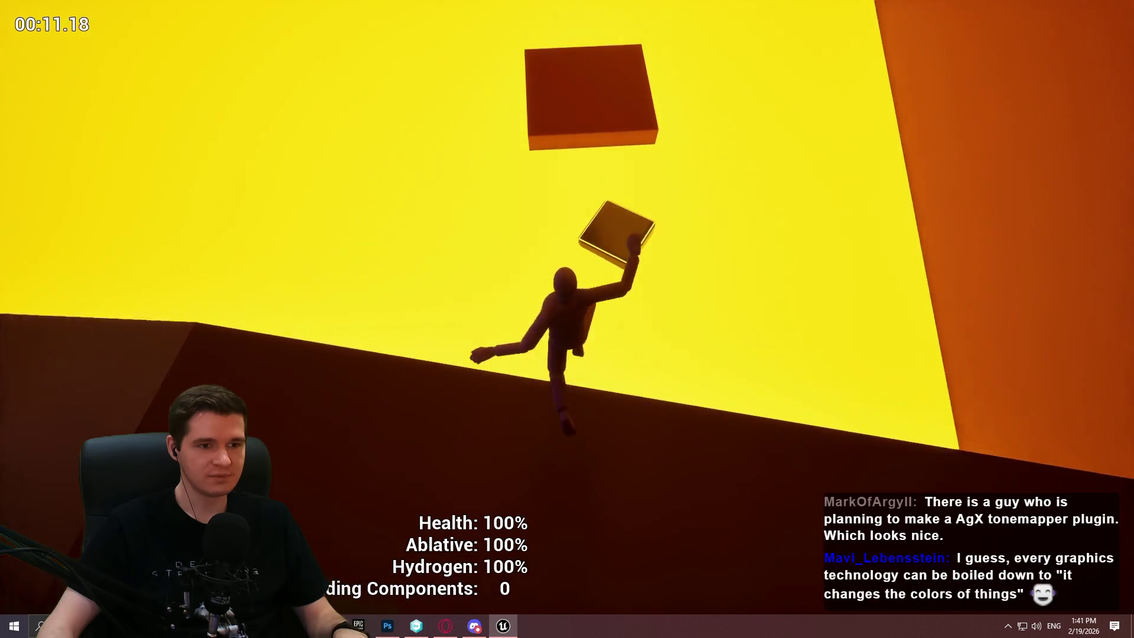
pyautogui.press('w')
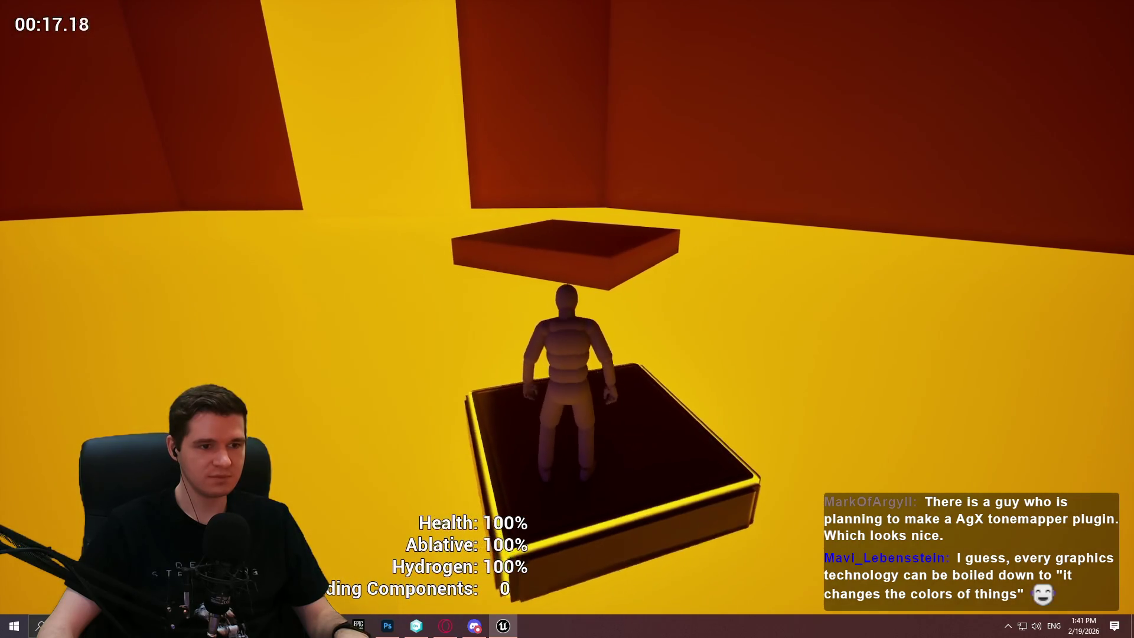
pyautogui.press('space')
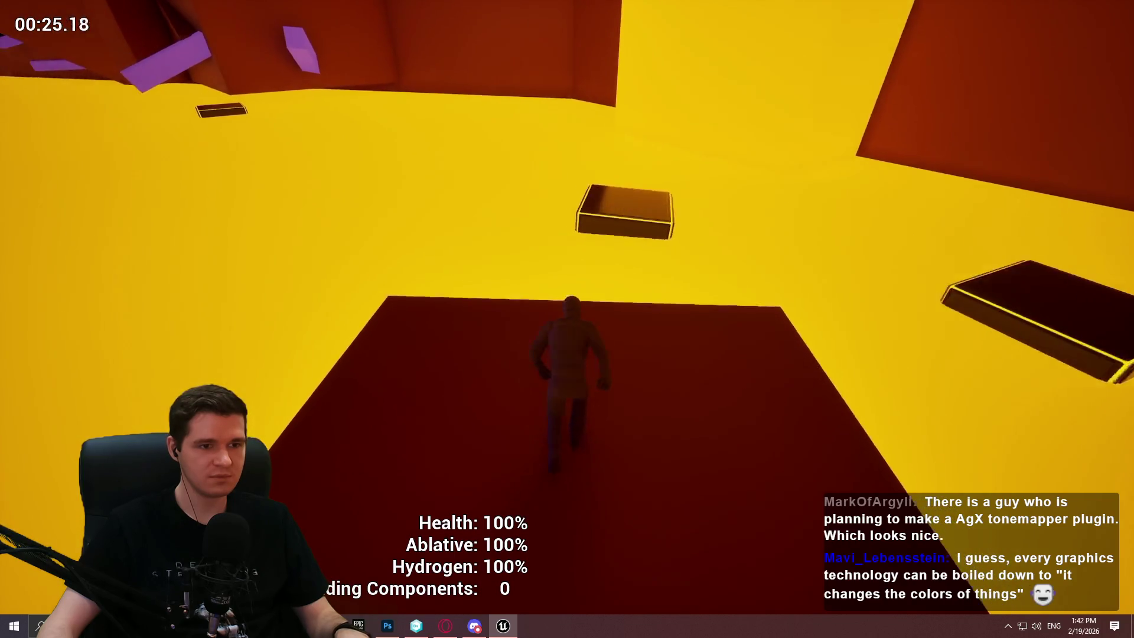
pyautogui.press('space')
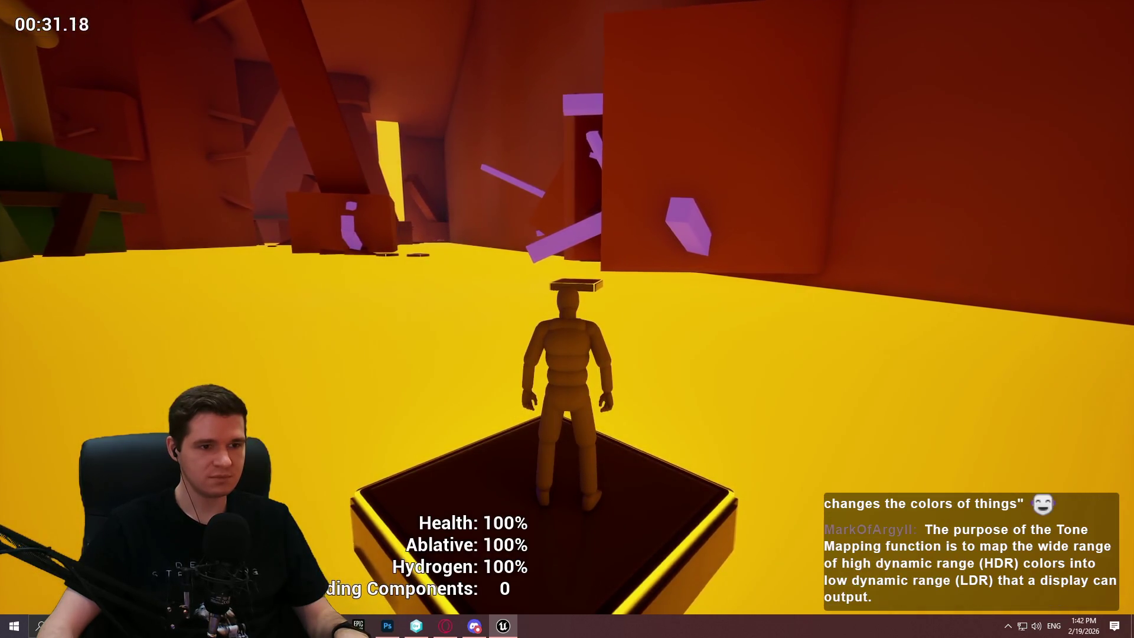
# Cross the purple blocks, red ramp and purple beam to reach the small dark platform.
pyautogui.press('a')
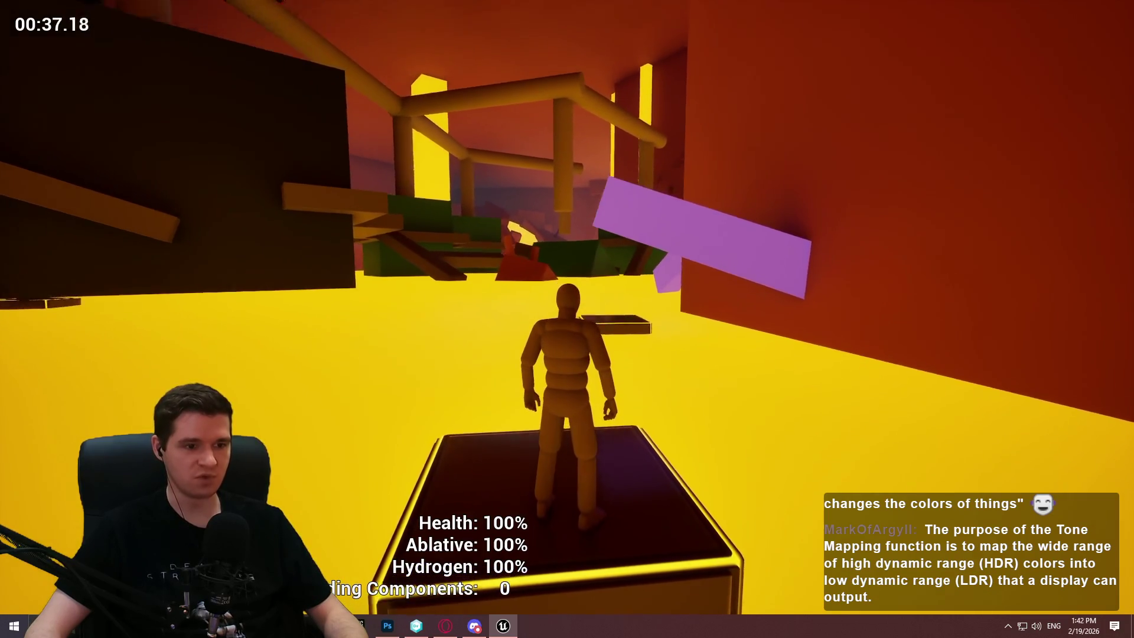
pyautogui.press('w')
pyautogui.press('space')
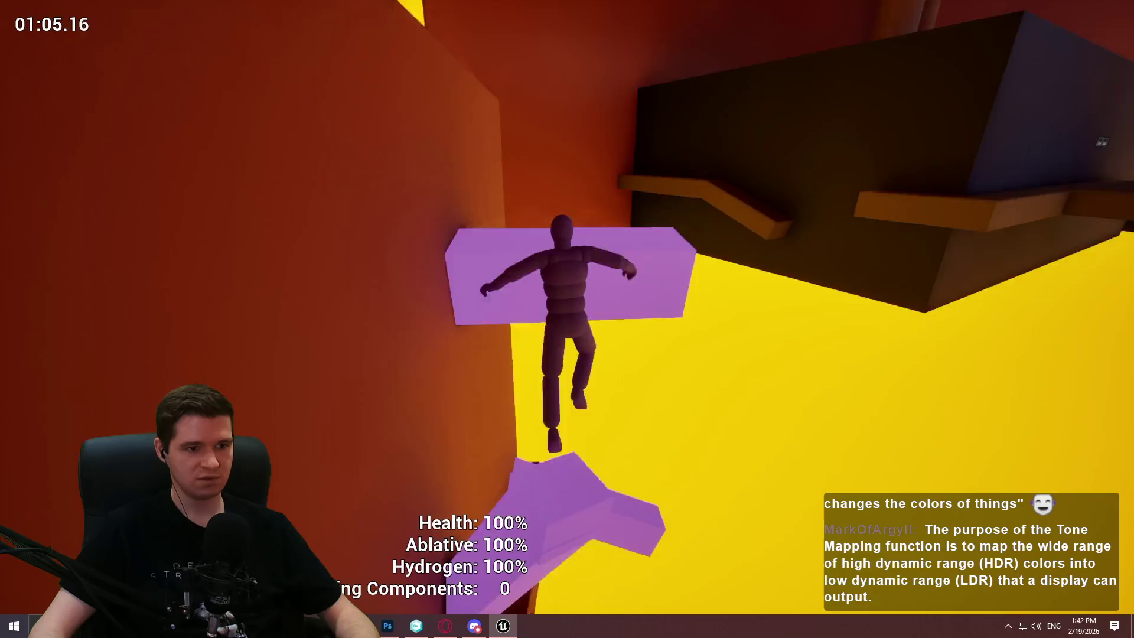
pyautogui.press('space')
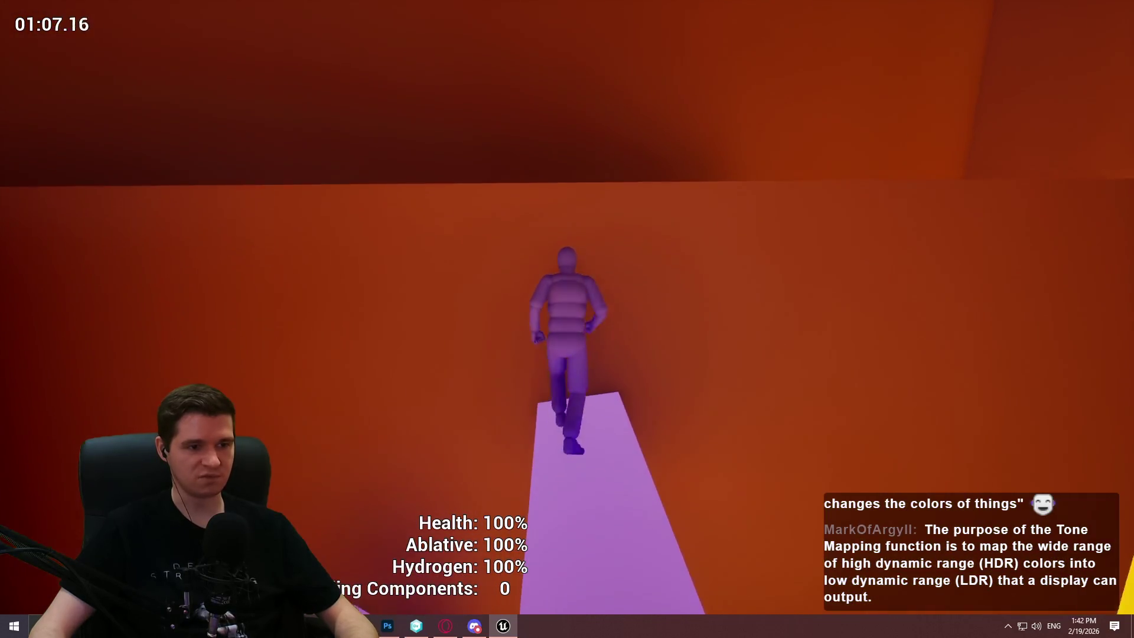
pyautogui.press('space')
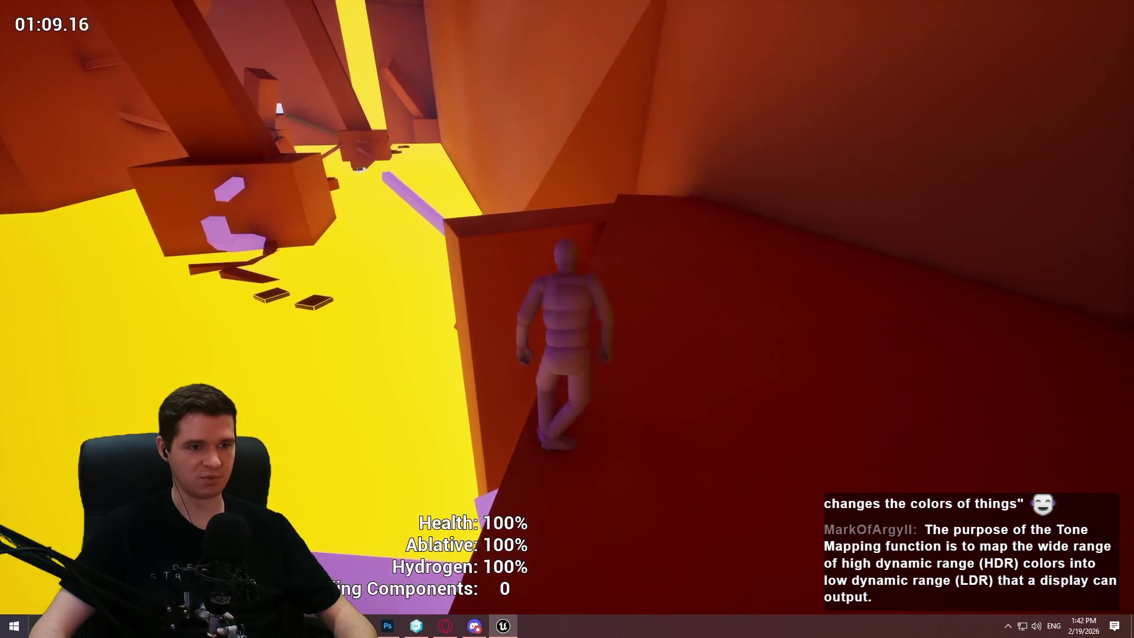
pyautogui.press('space')
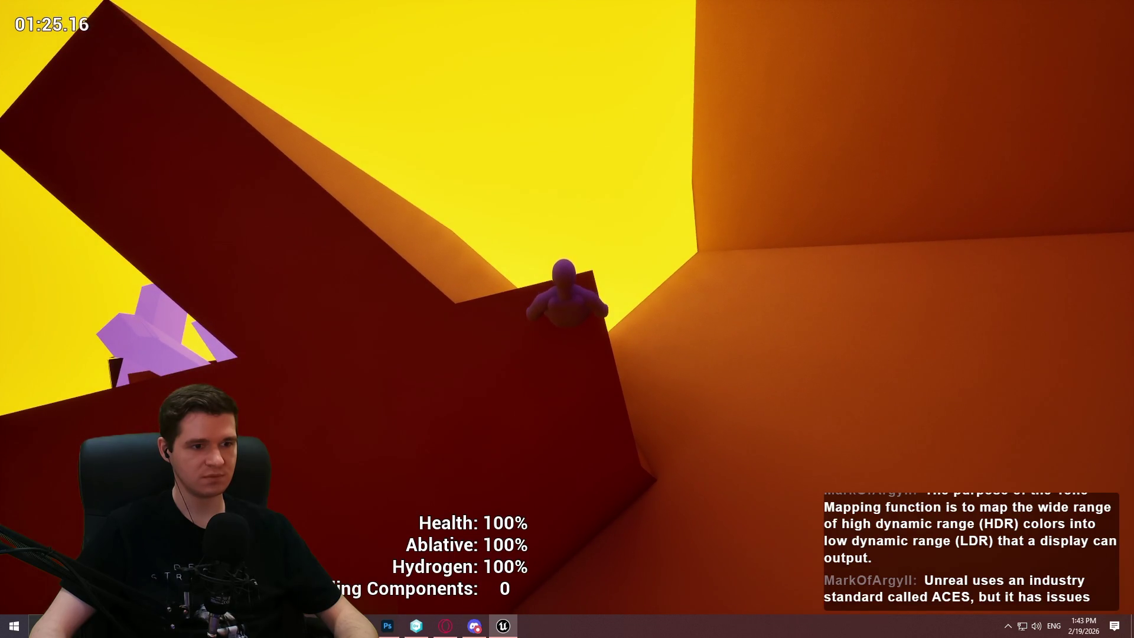
pyautogui.press('space')
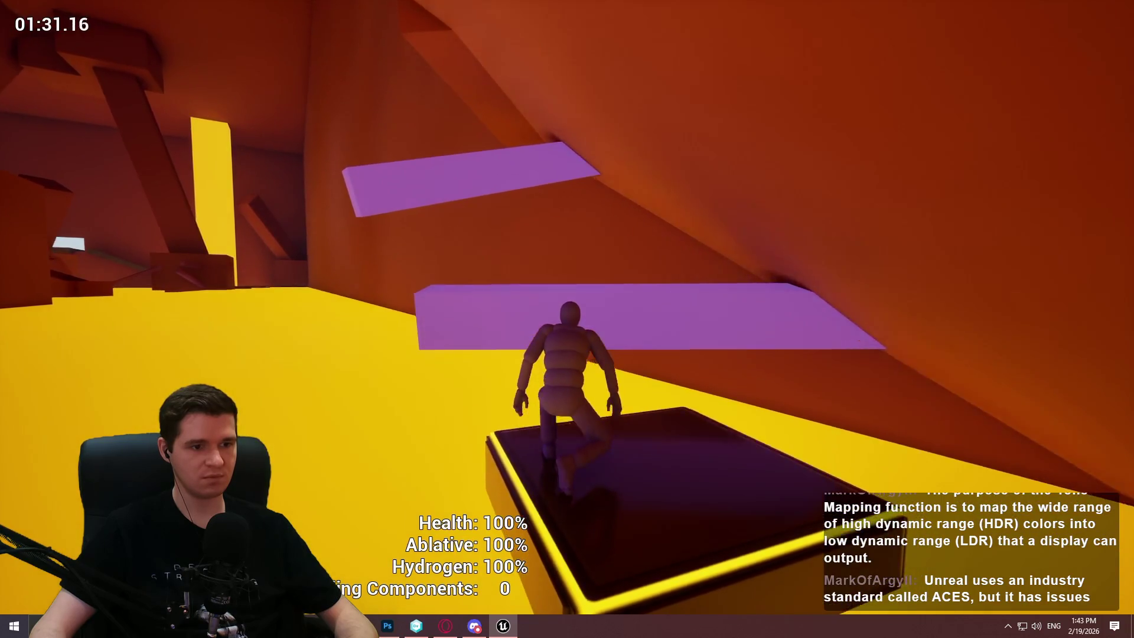
pyautogui.press('w')
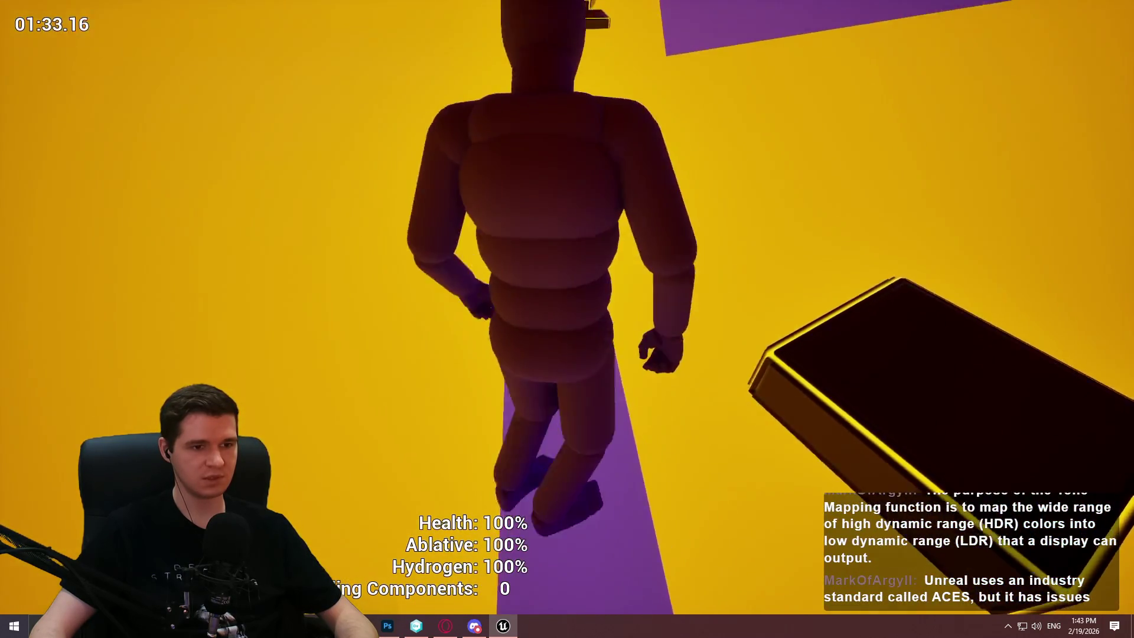
pyautogui.press('w')
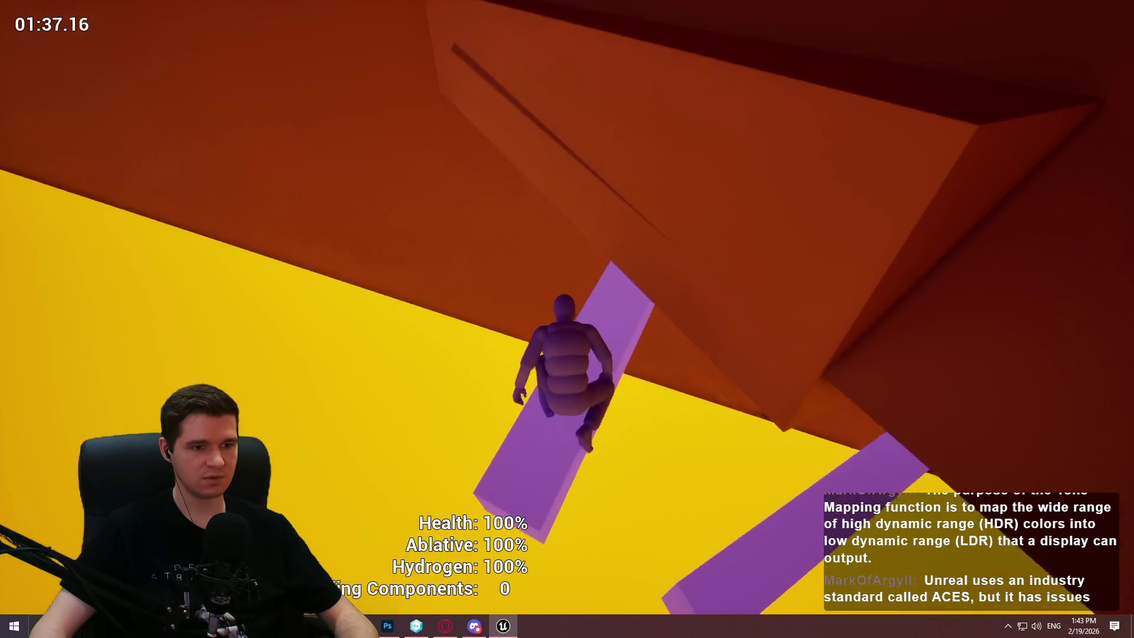
pyautogui.press('space')
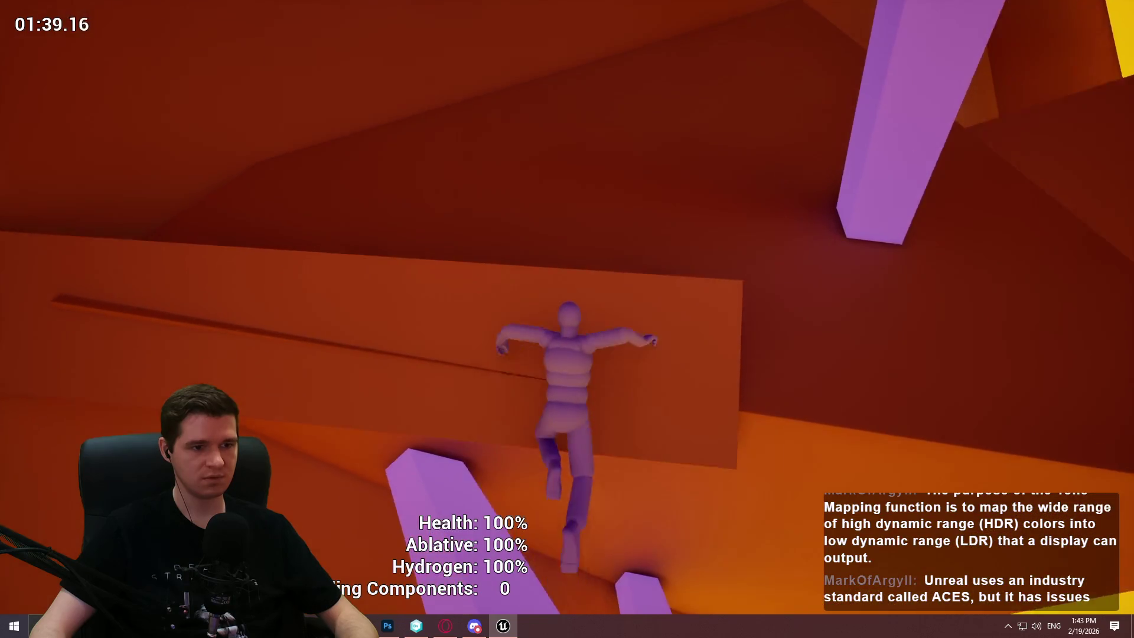
pyautogui.press('s')
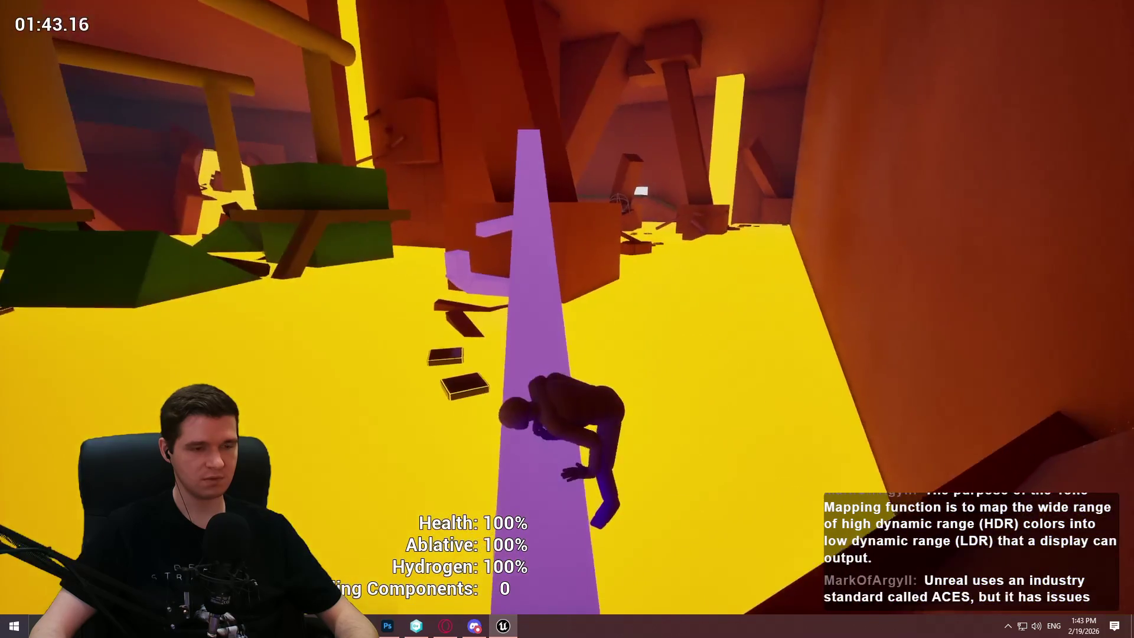
pyautogui.press('w')
pyautogui.press('space')
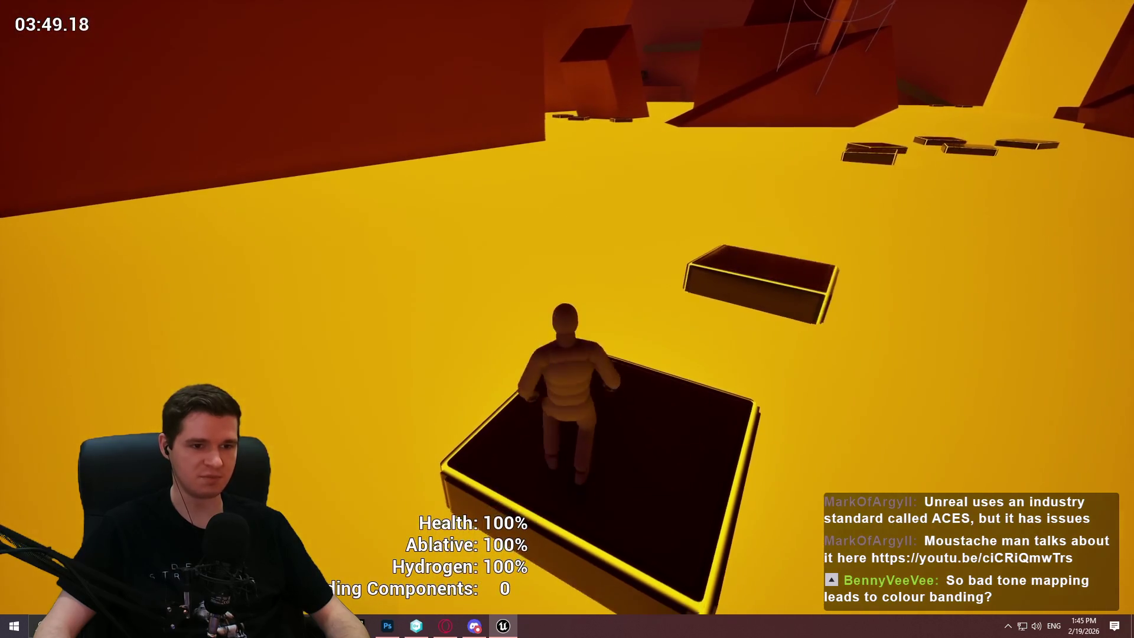
# Jump across the remaining floating lava platforms until about 04:37, then end the playtest.
pyautogui.press('space')
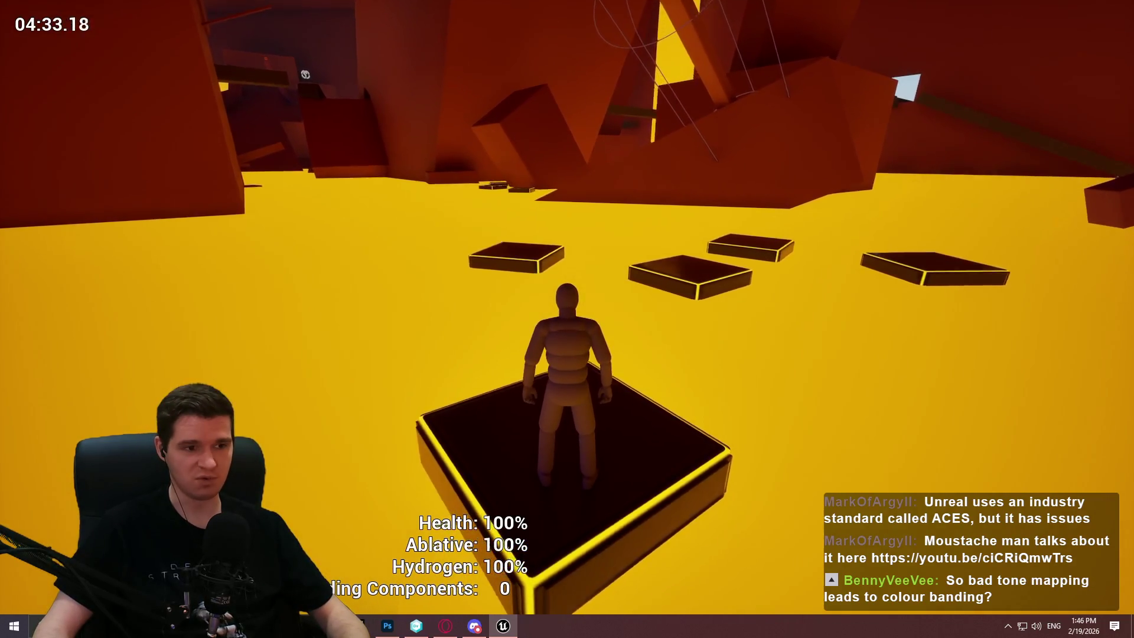
pyautogui.press('w')
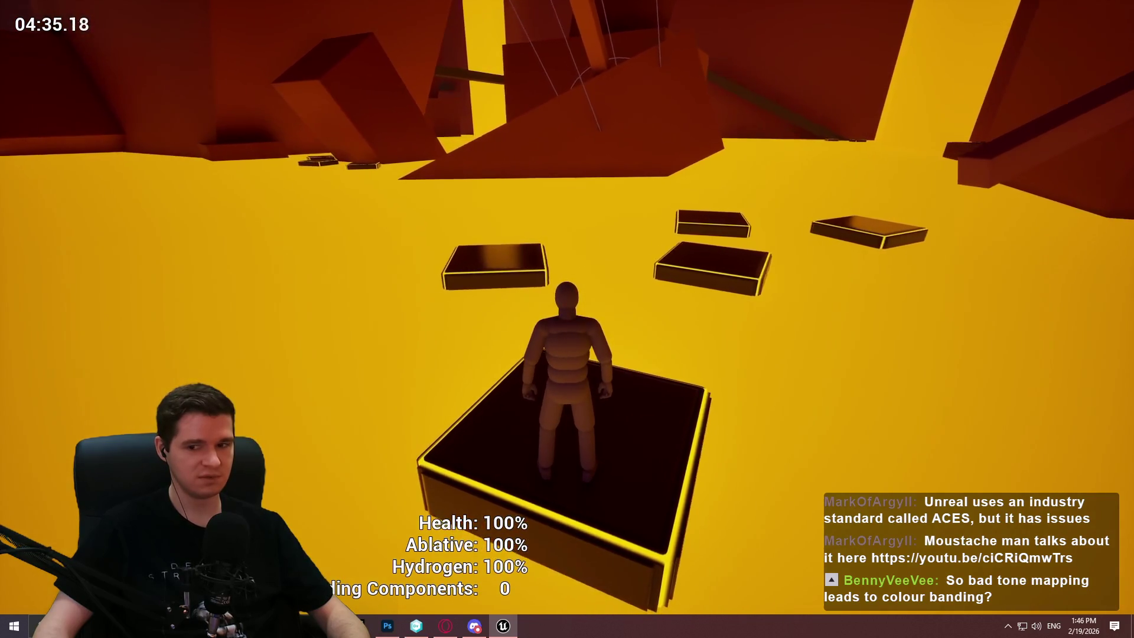
pyautogui.press('space')
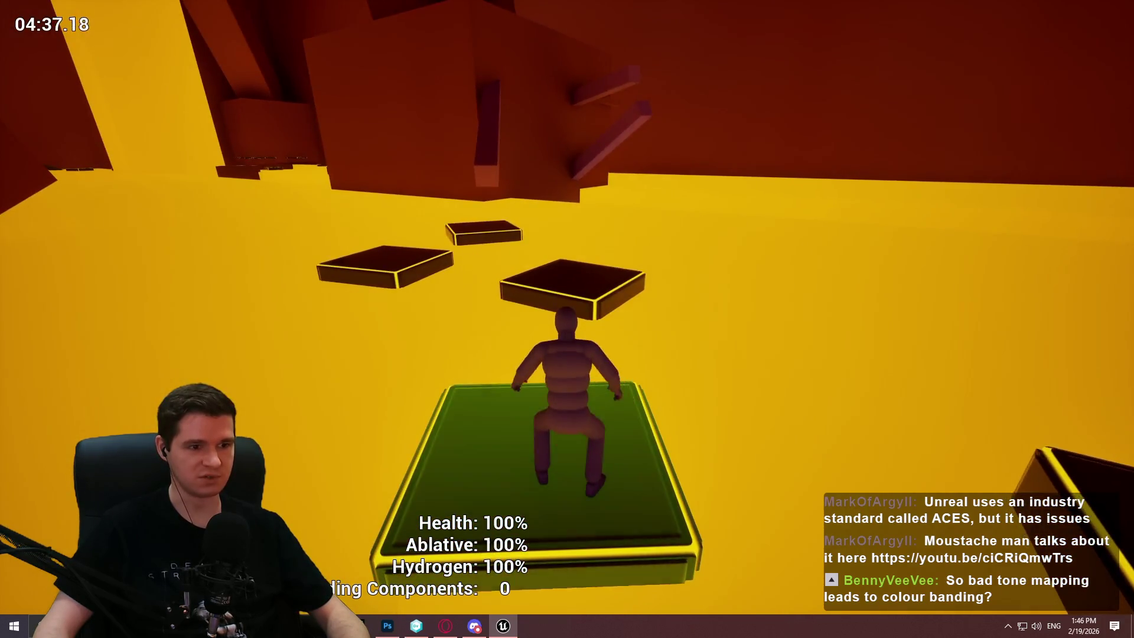
pyautogui.press('Escape')
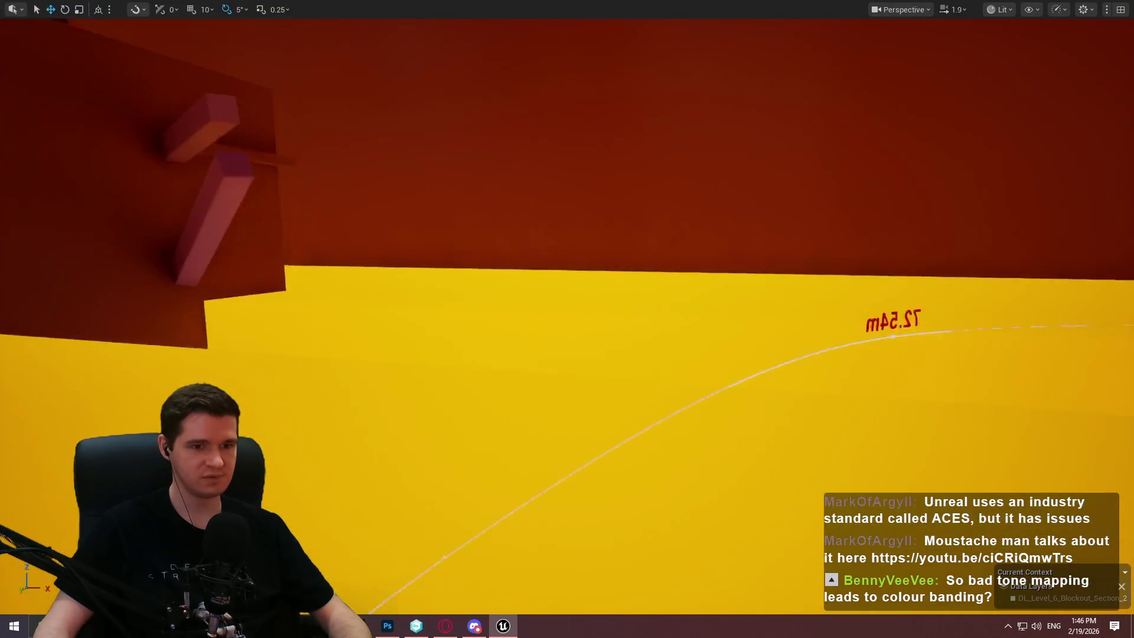
pyautogui.scroll(1, 567, 319)
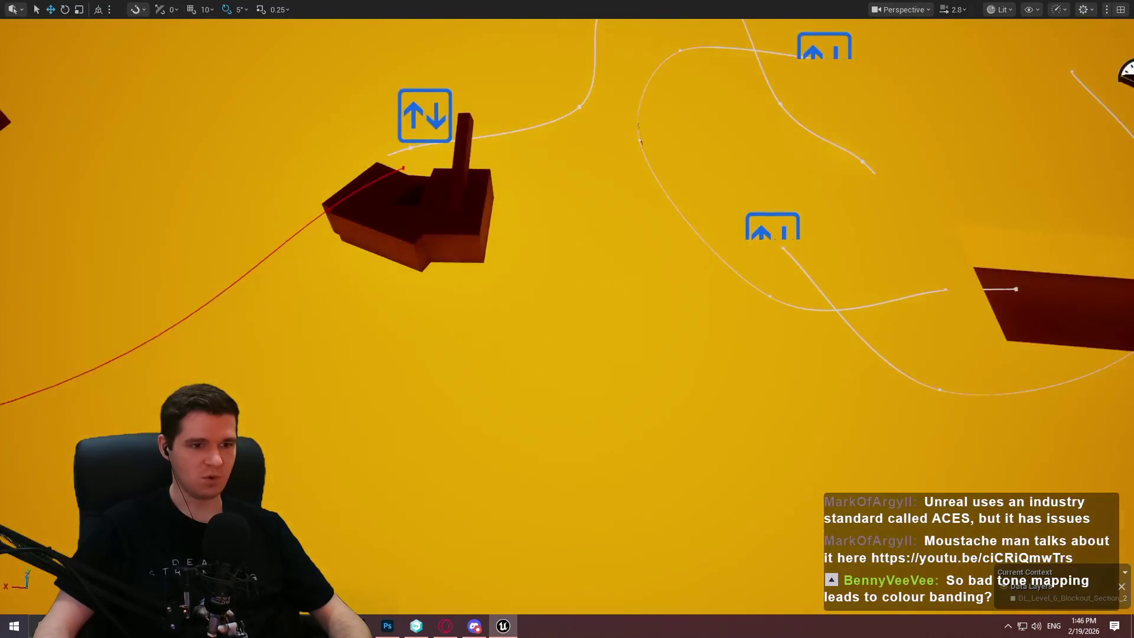
pyautogui.press('s')
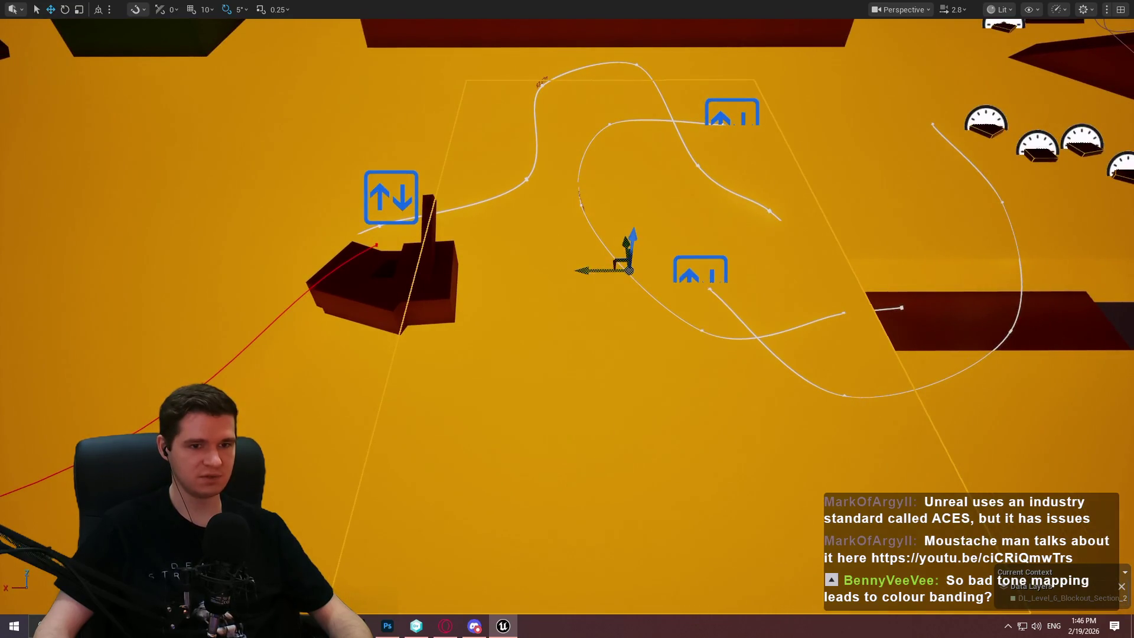
pyautogui.moveTo(796, 219); pyautogui.dragTo(796, 219)
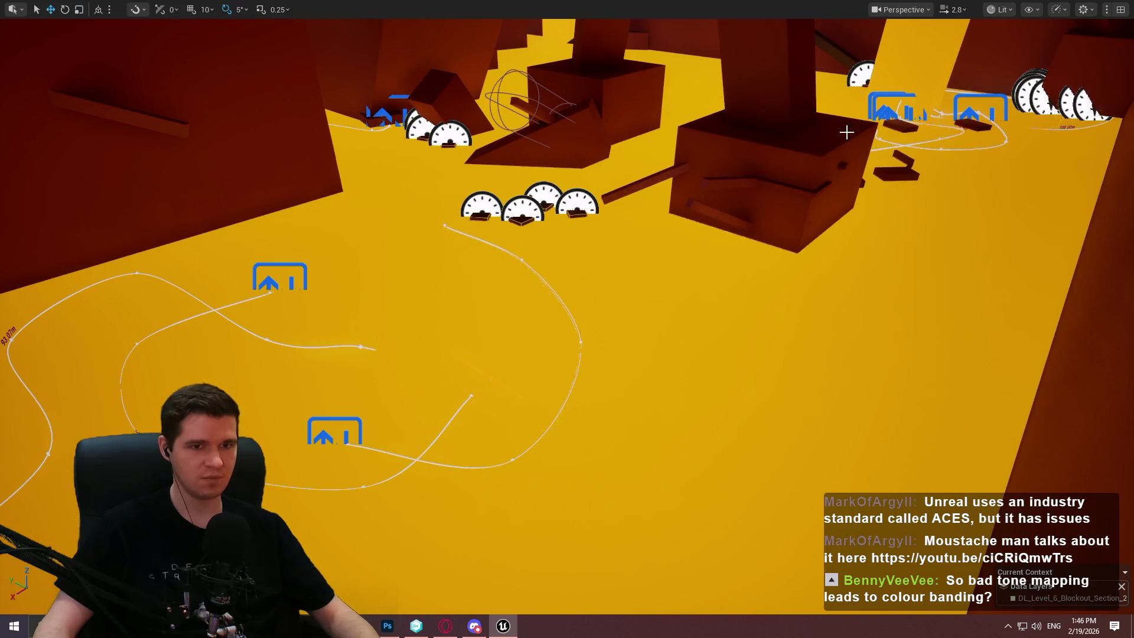
pyautogui.scroll(1, 846, 132)
pyautogui.press('w')
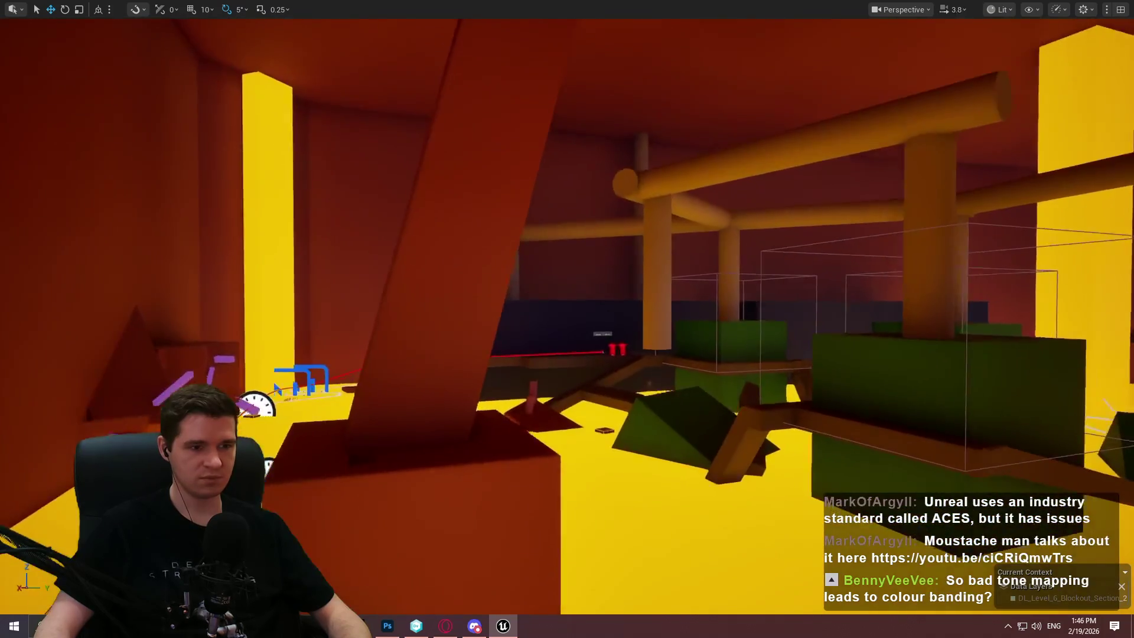
# Fly through the pillared room past the green blocks and gauges to the dark ramp.
pyautogui.scroll(1, 566, 319)
pyautogui.press('w')
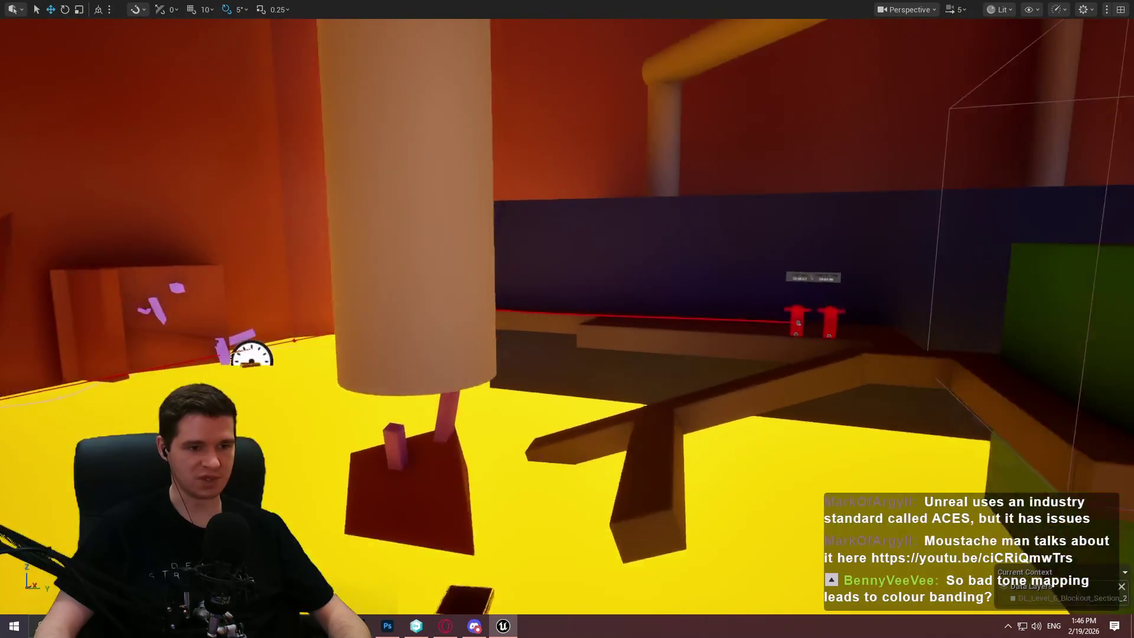
pyautogui.press('w')
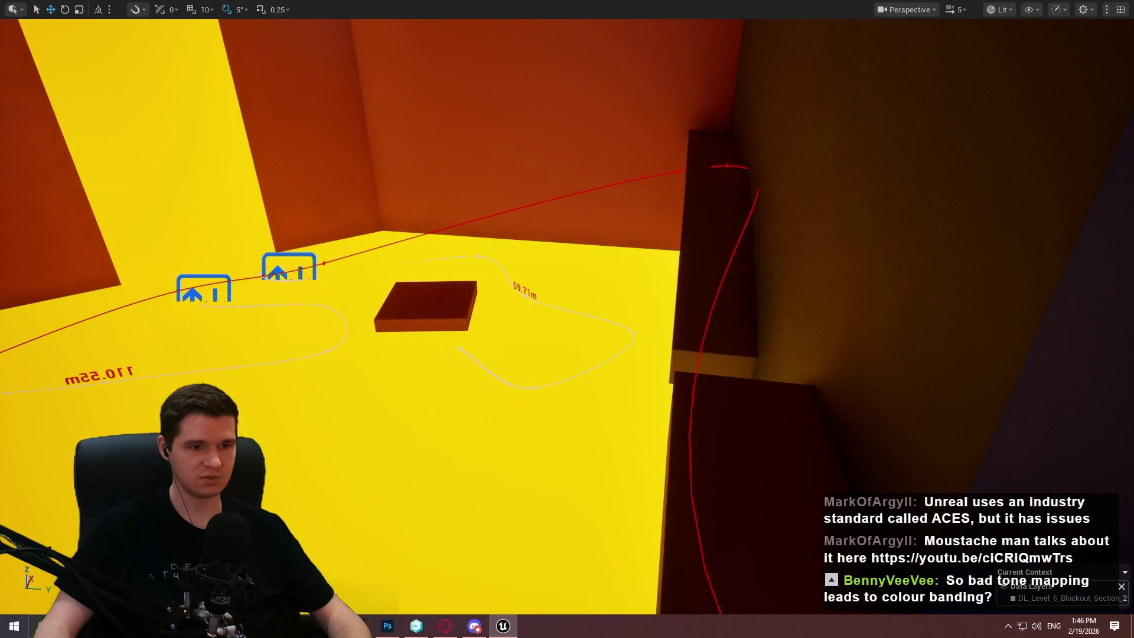
pyautogui.press('w')
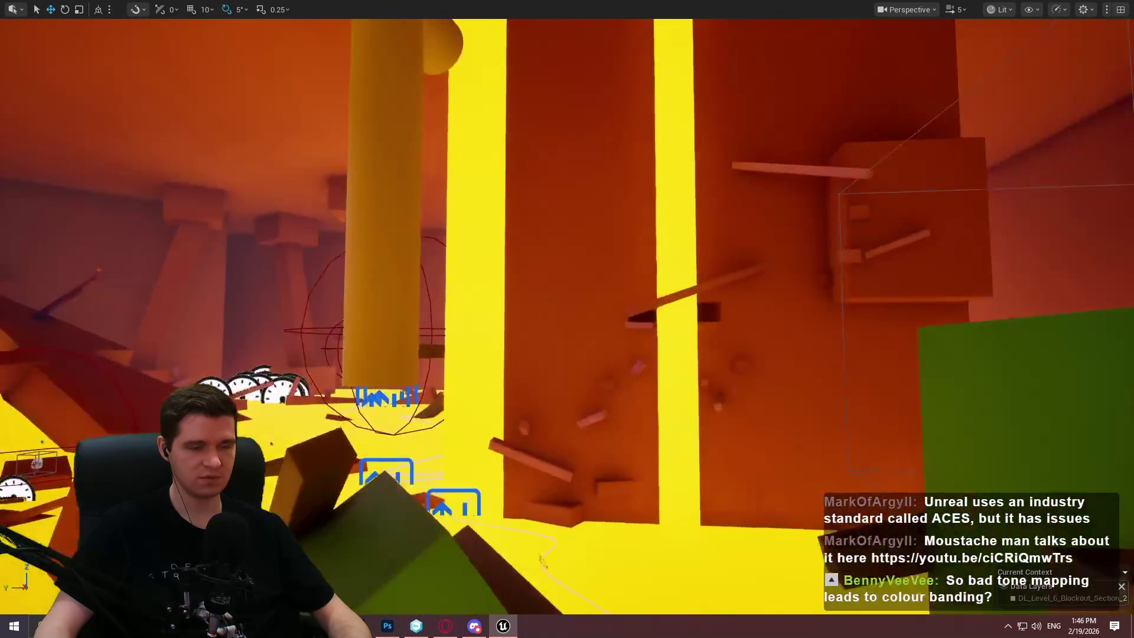
pyautogui.press('w')
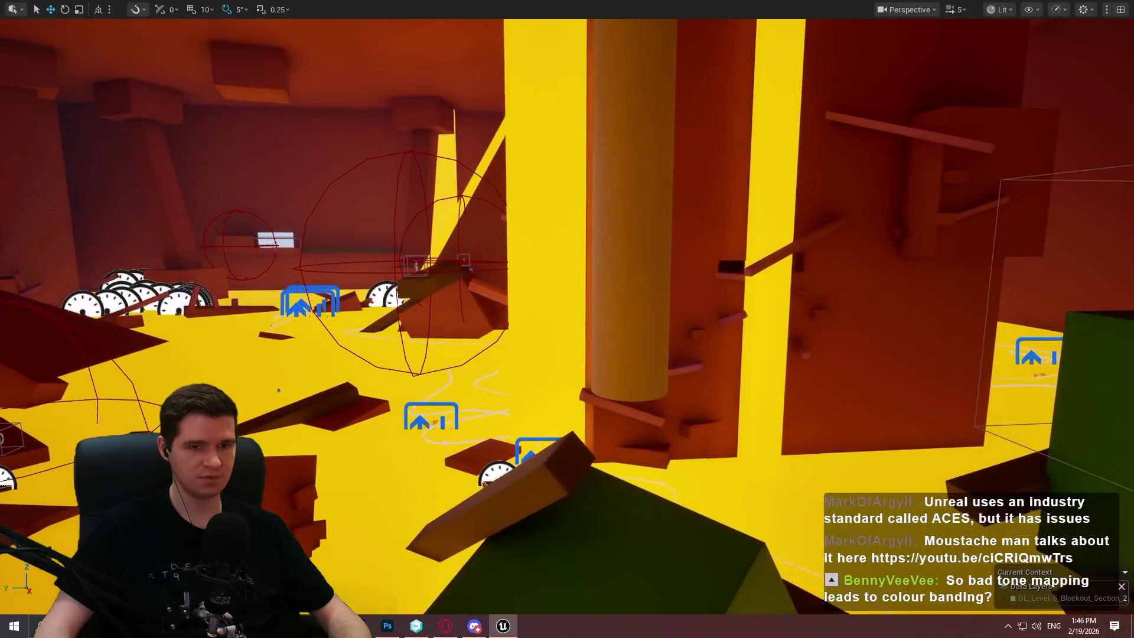
pyautogui.press('a')
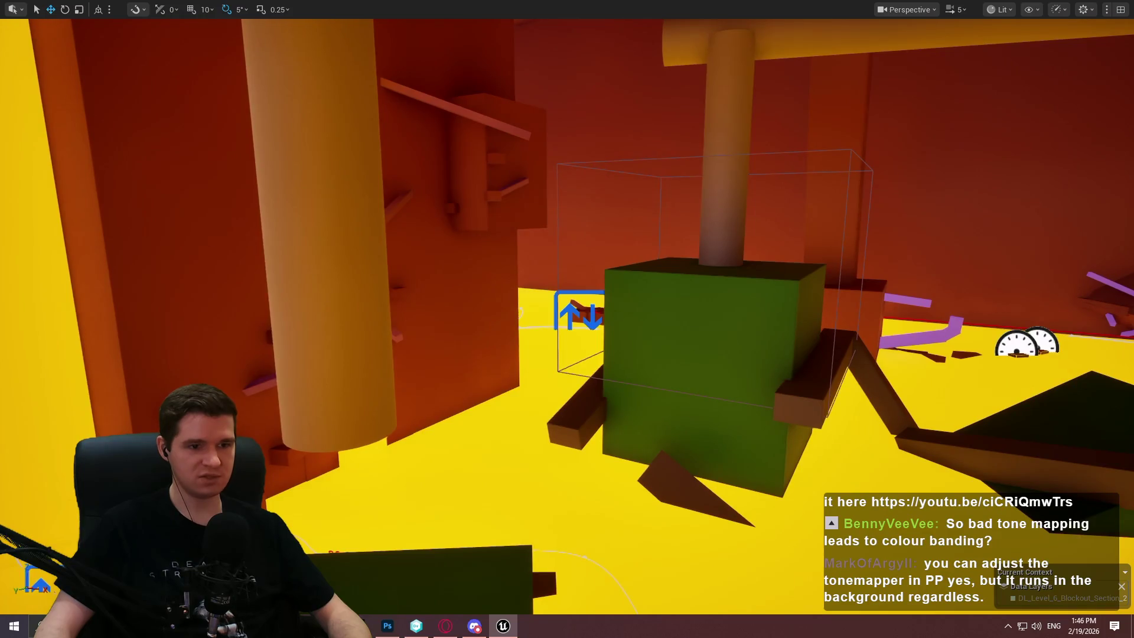
pyautogui.press('s')
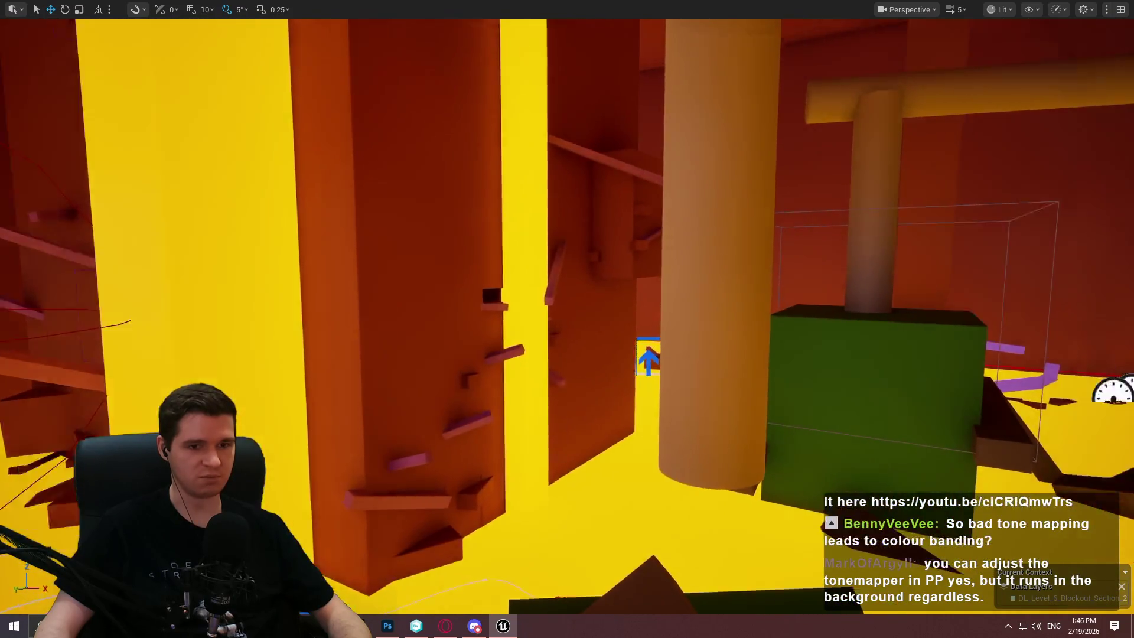
pyautogui.press('s')
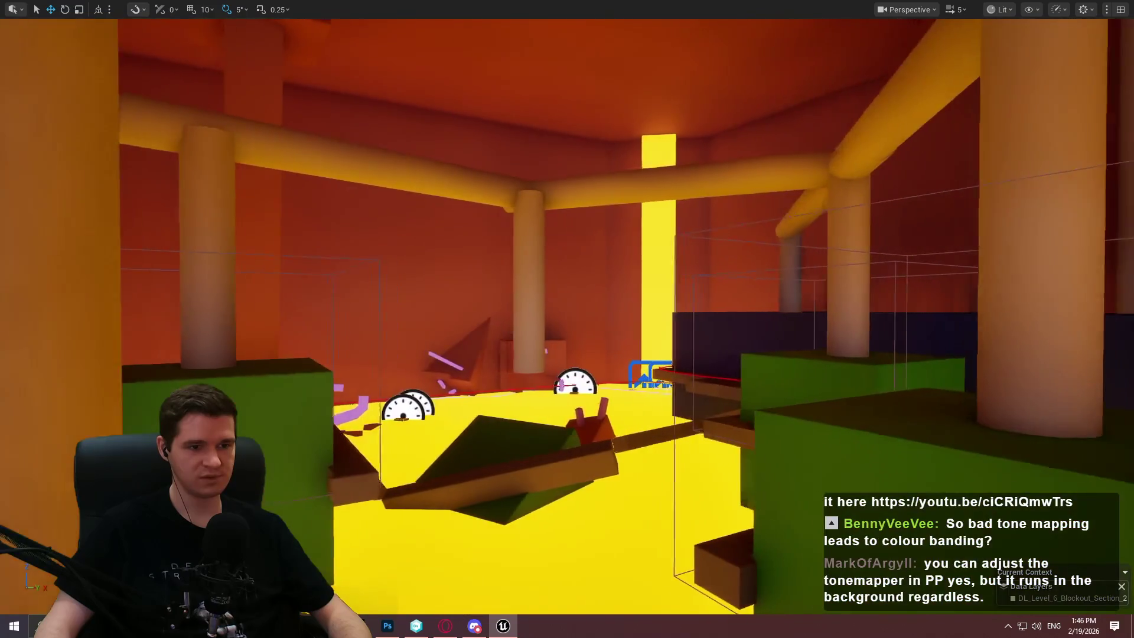
pyautogui.press('w')
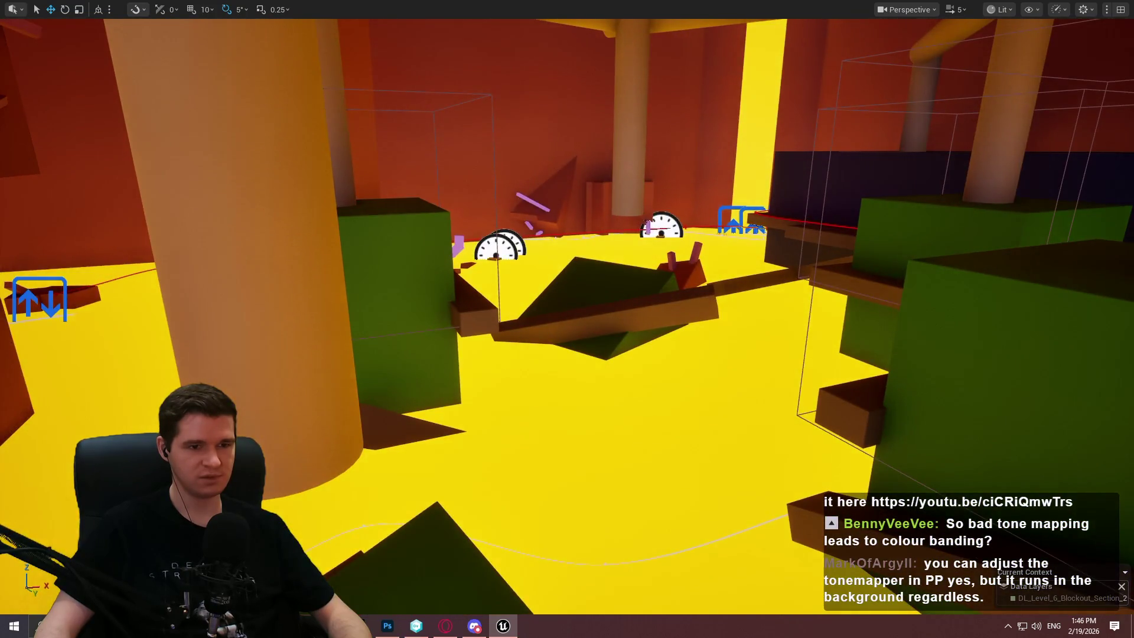
pyautogui.press('a')
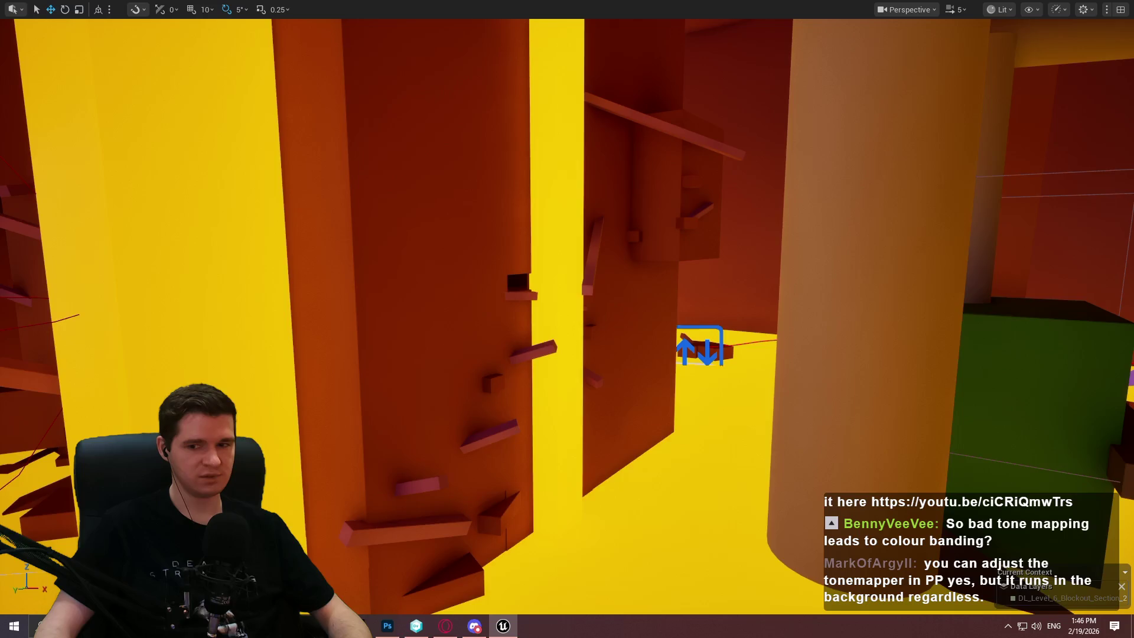
pyautogui.press('d')
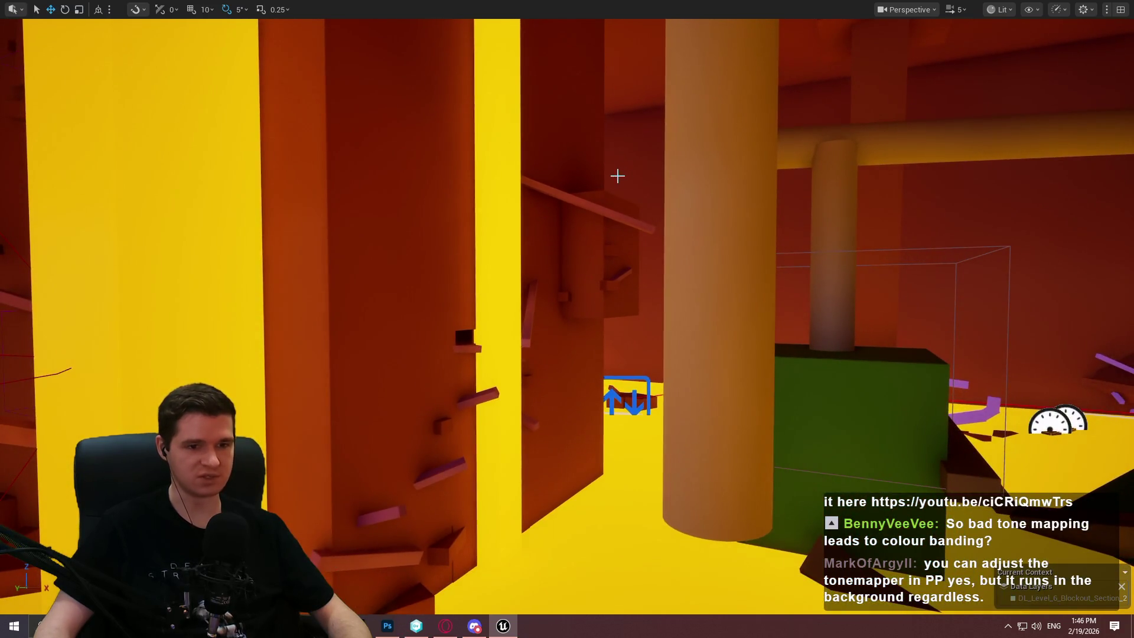
pyautogui.press('w')
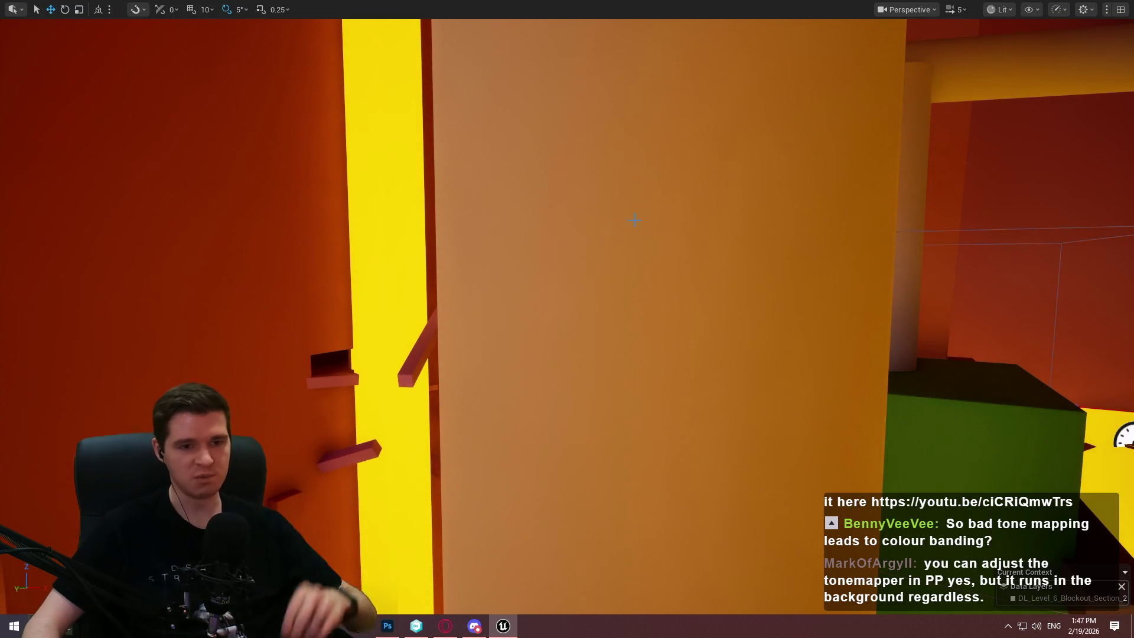
pyautogui.press('s')
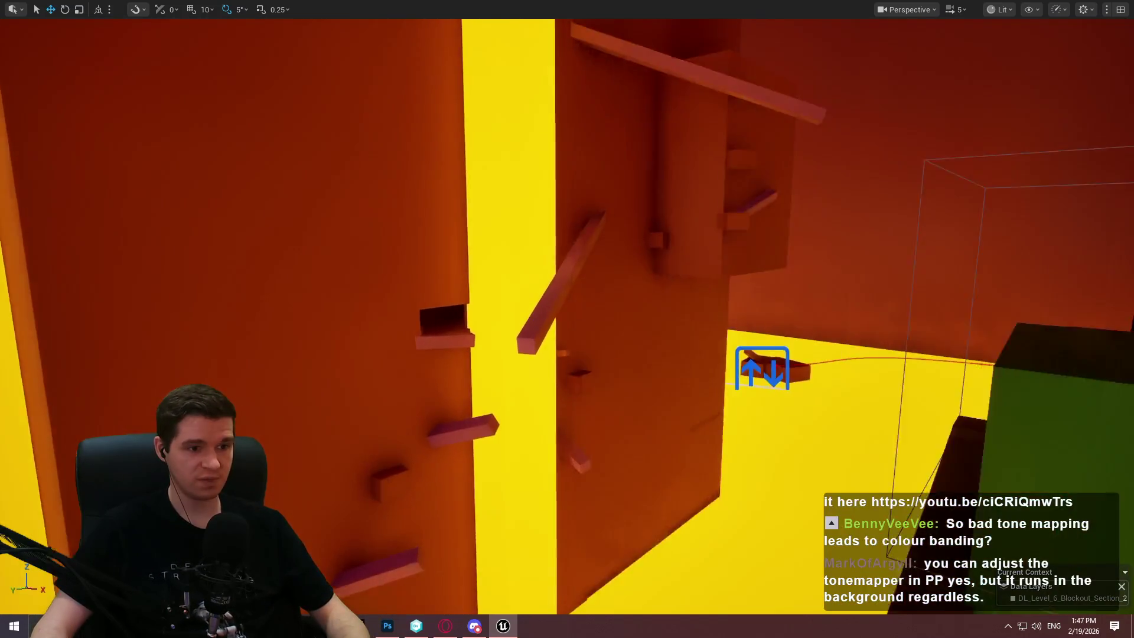
pyautogui.press('e')
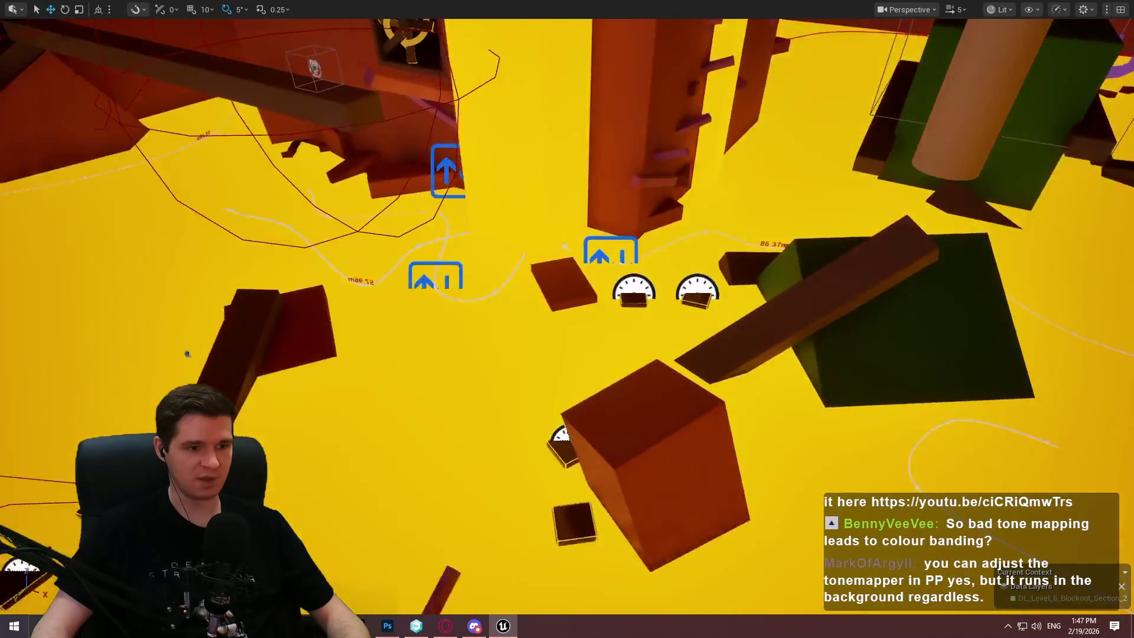
pyautogui.press('w')
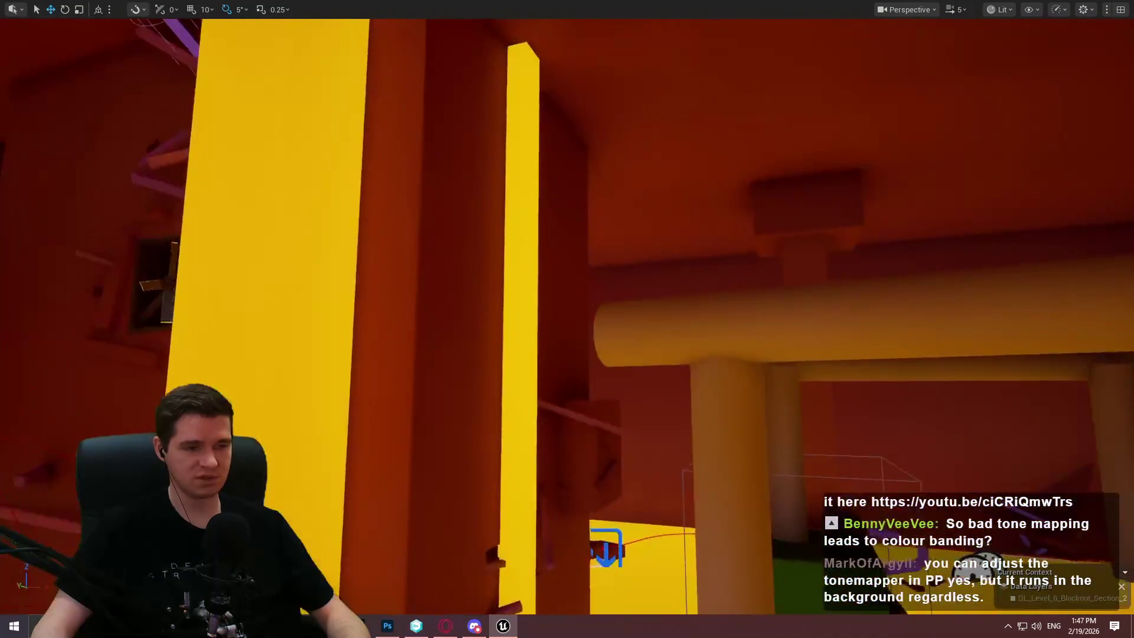
pyautogui.press('s')
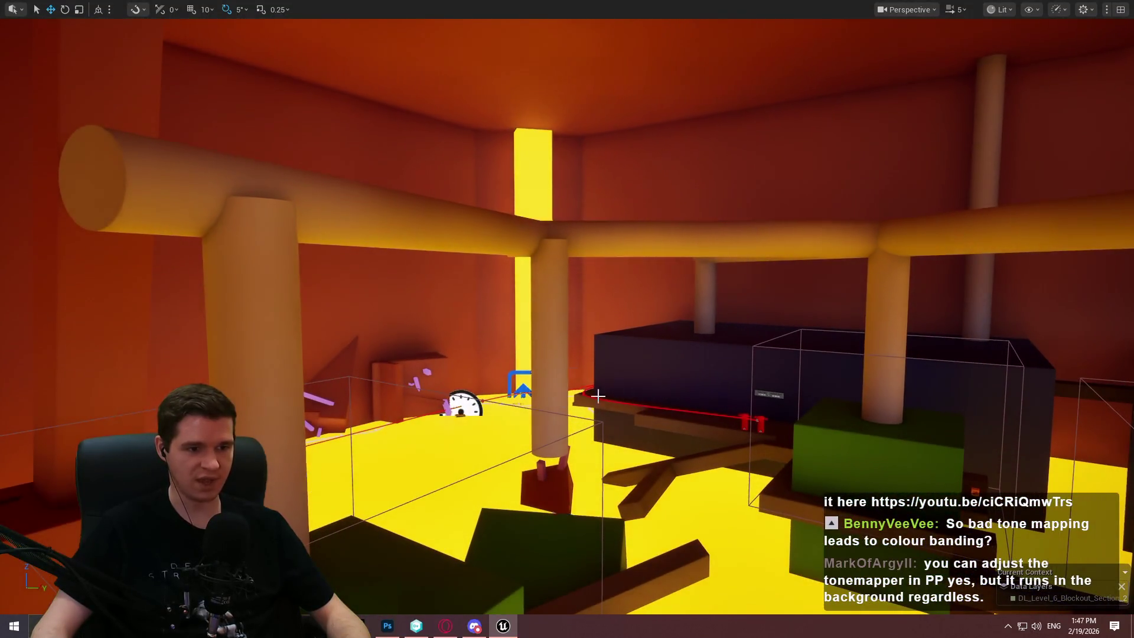
pyautogui.press('w')
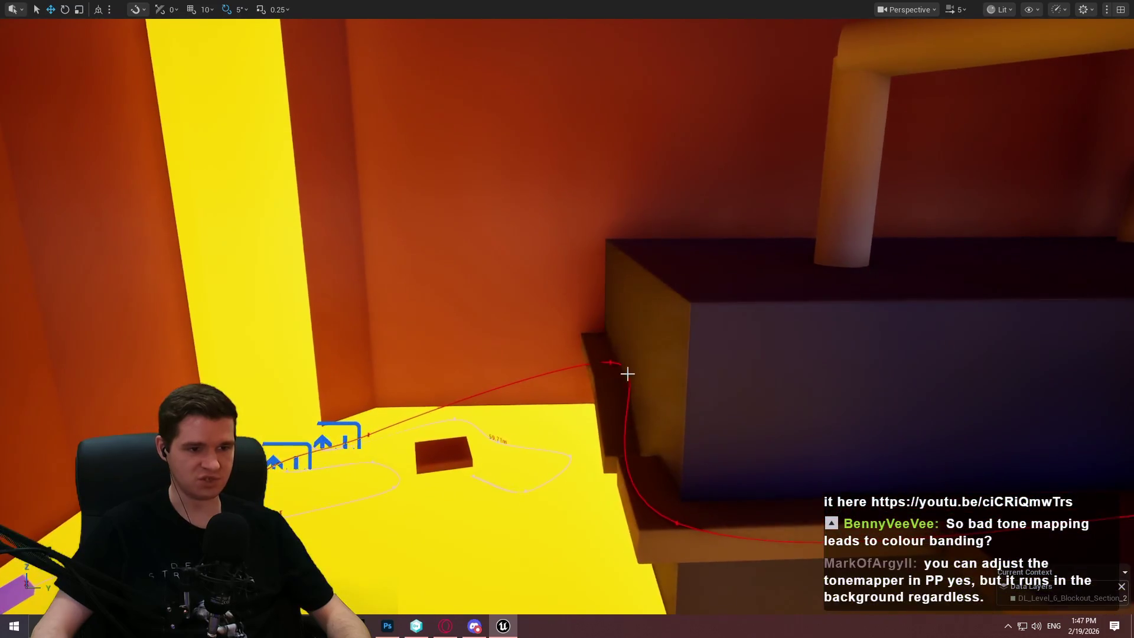
pyautogui.press('s')
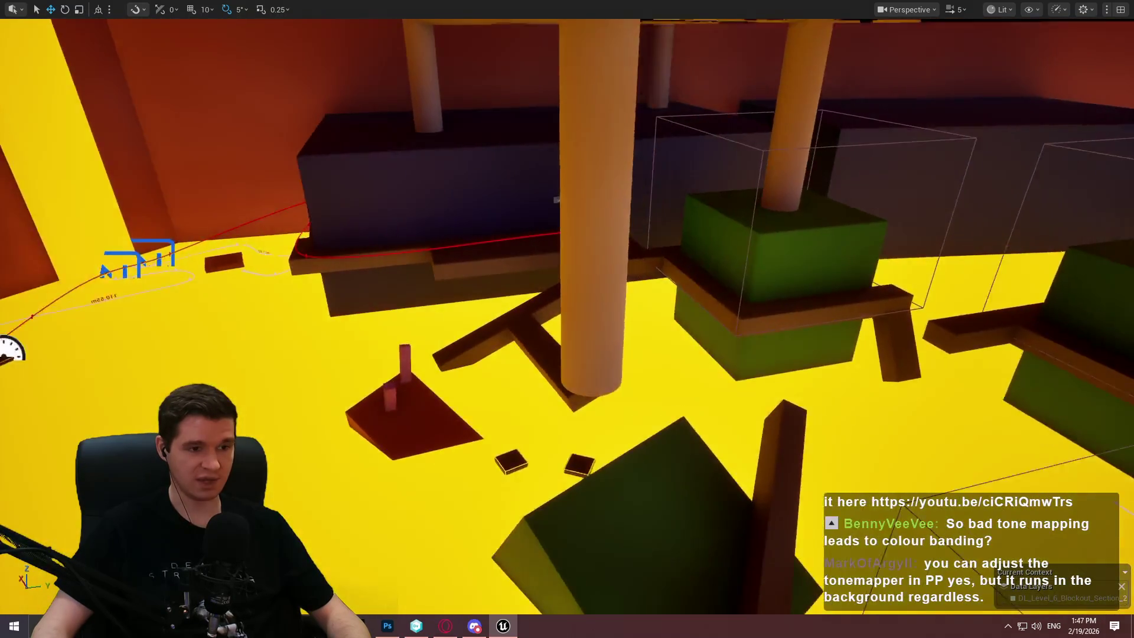
pyautogui.press('w')
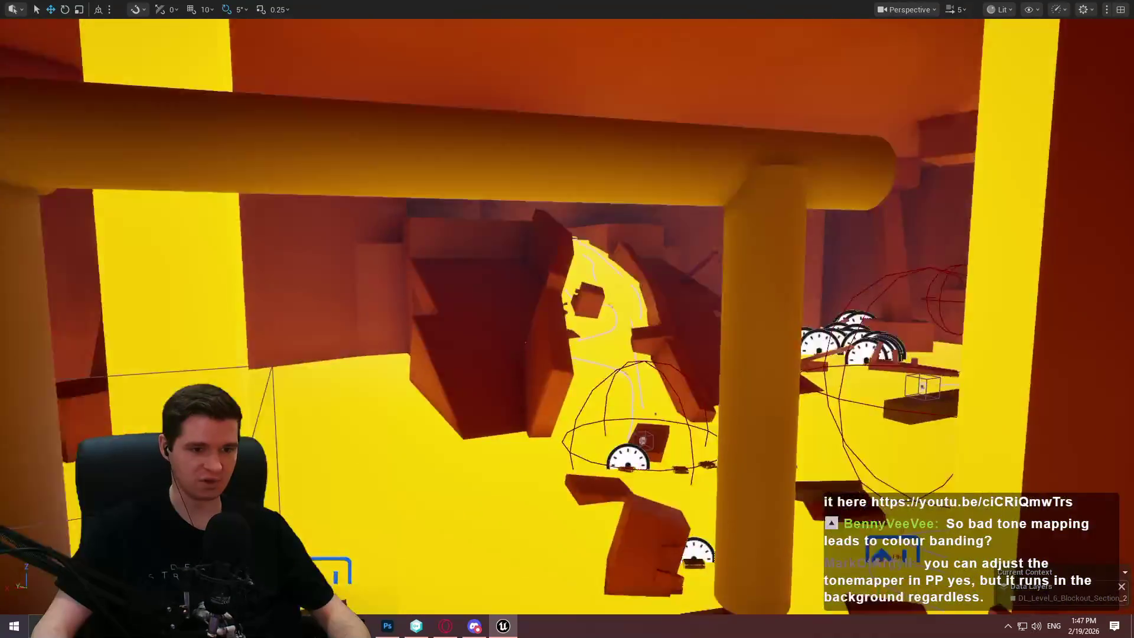
pyautogui.press('w')
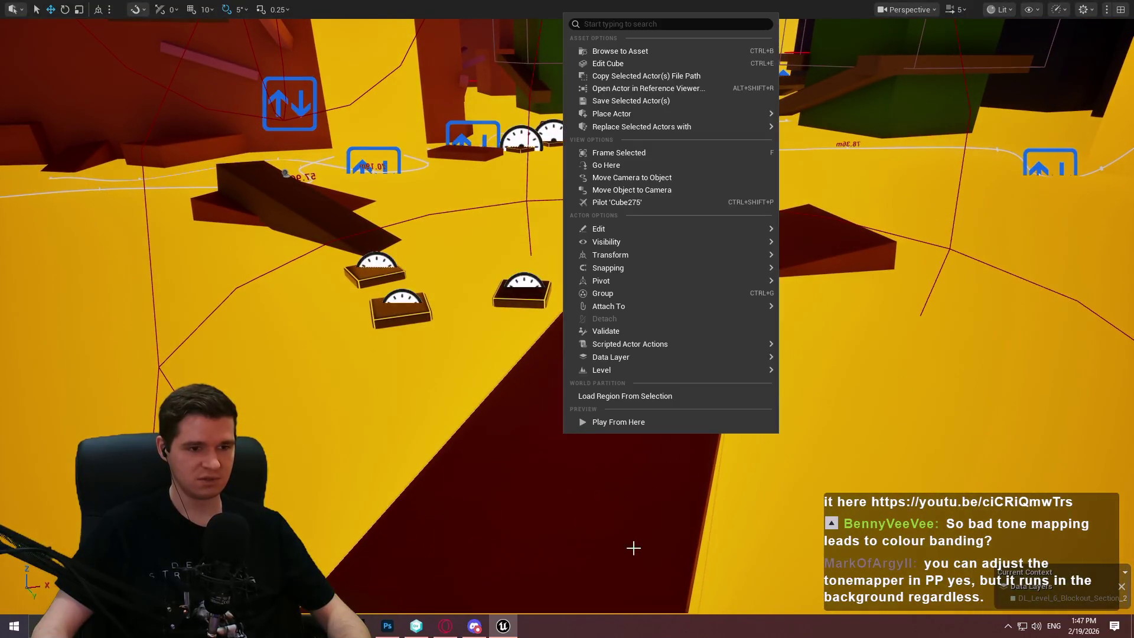
# Start a playtest from the ramp, cross the magenta beam and green platform, and grab the orange wall.
pyautogui.click(636, 423)
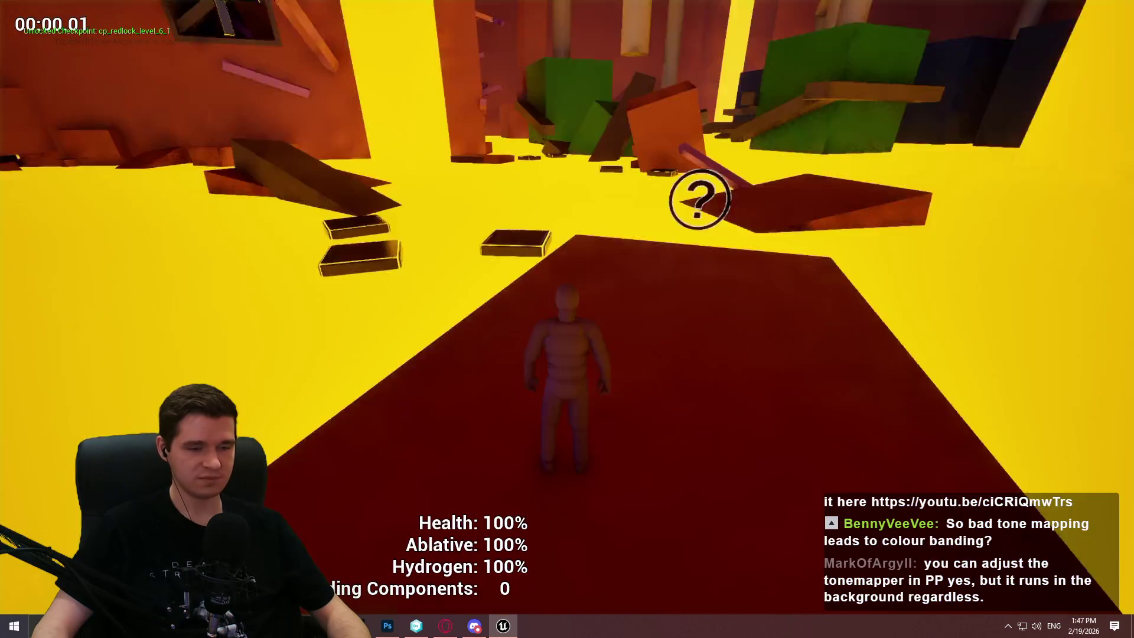
pyautogui.press('w')
pyautogui.press('space')
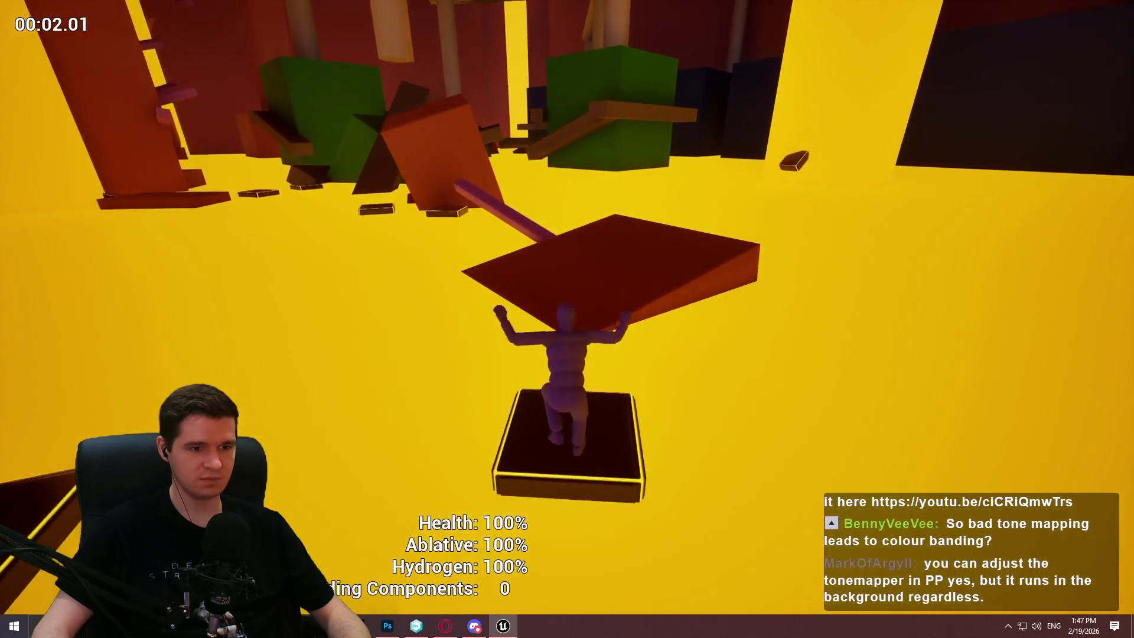
pyautogui.press('w')
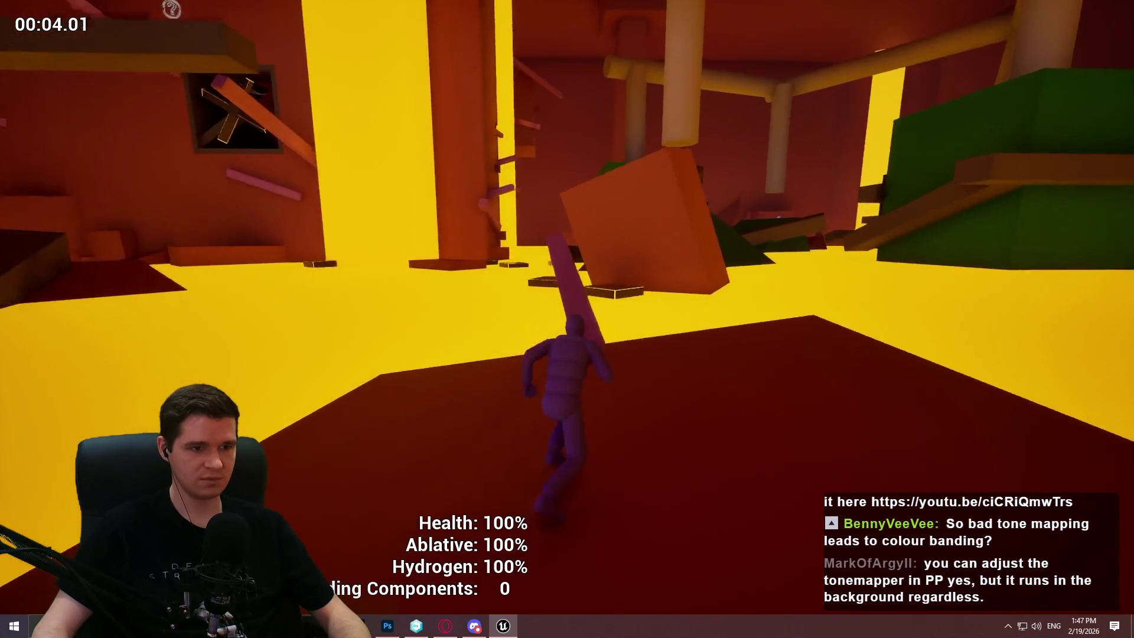
pyautogui.press('w')
pyautogui.press('w')
pyautogui.press('space')
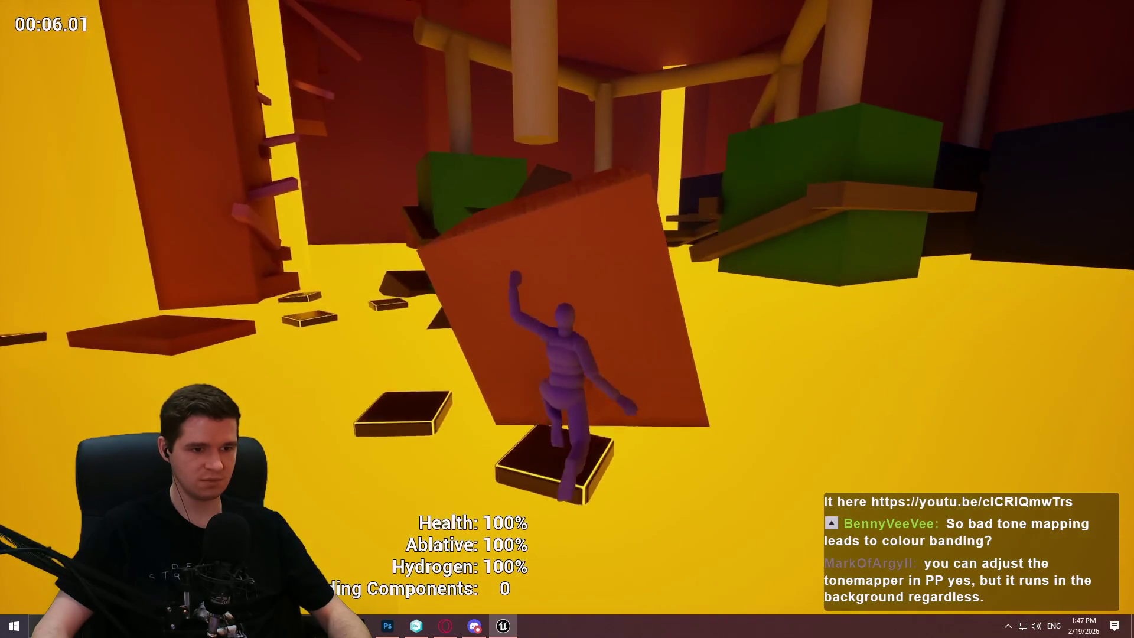
pyautogui.press('space')
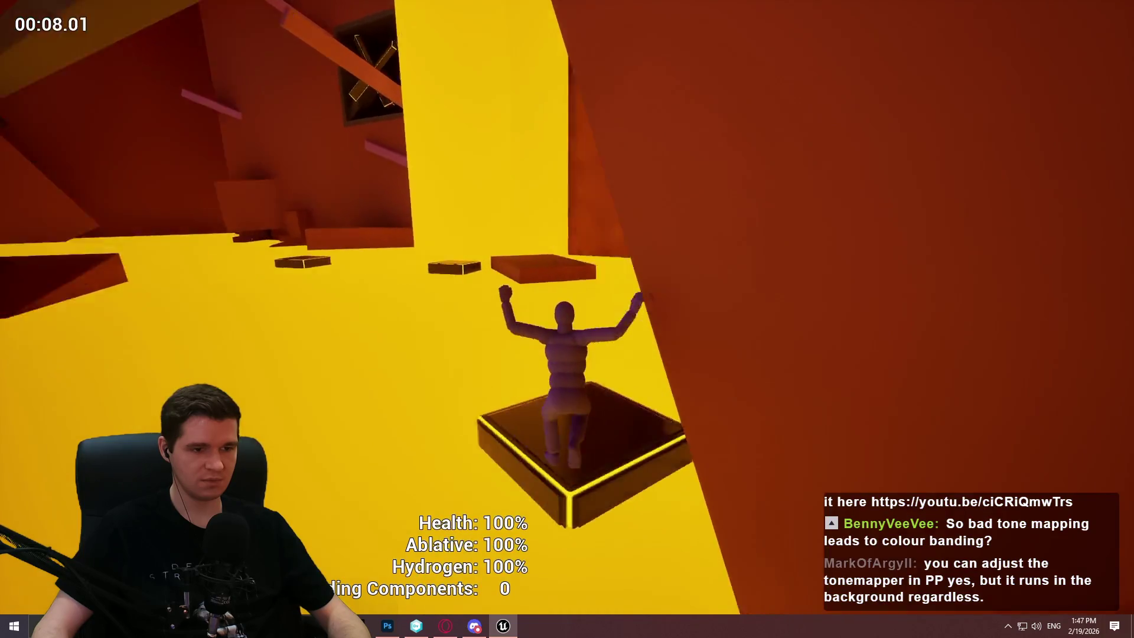
pyautogui.press('w')
pyautogui.press('space')
# Climb the orange ledges, then run along the dark brown beam and up the dark slope.
pyautogui.press('w')
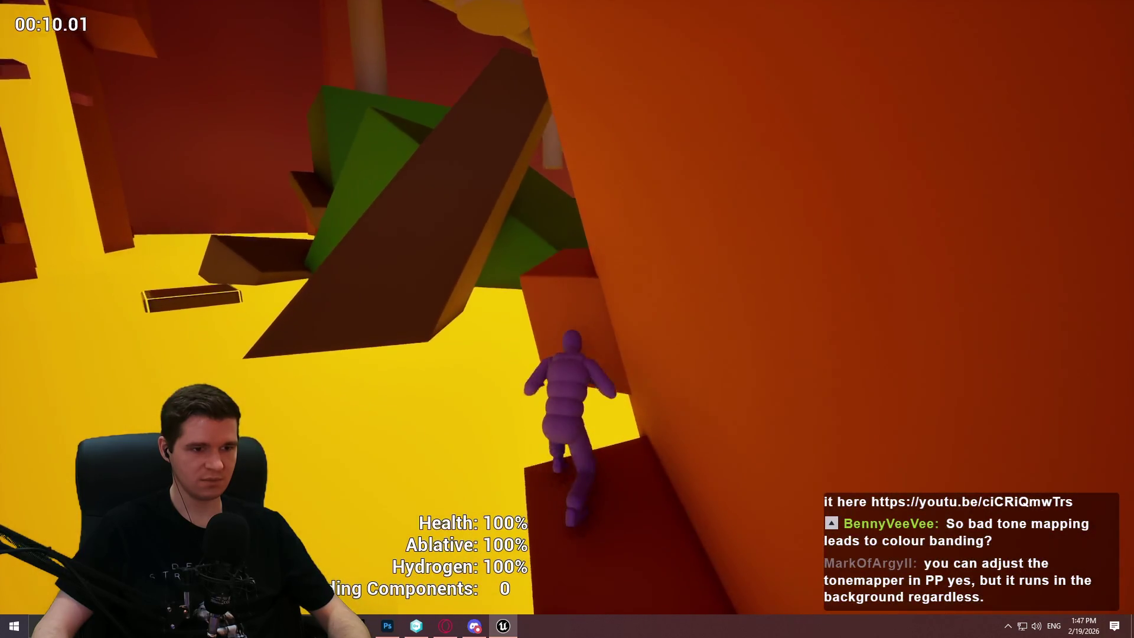
pyautogui.press('w')
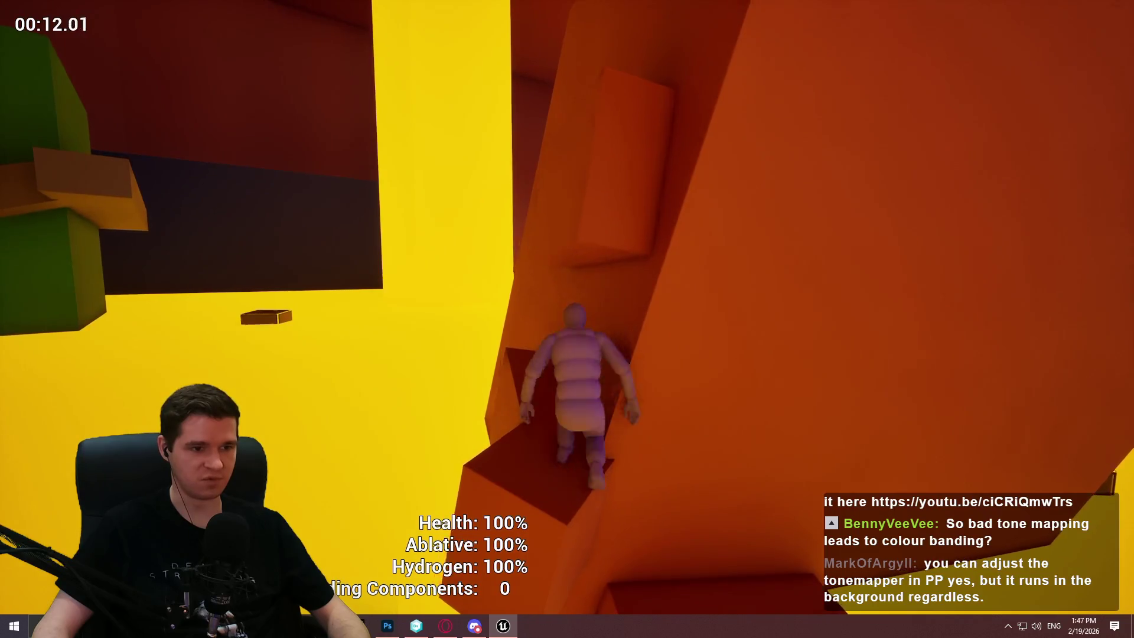
pyautogui.press('w')
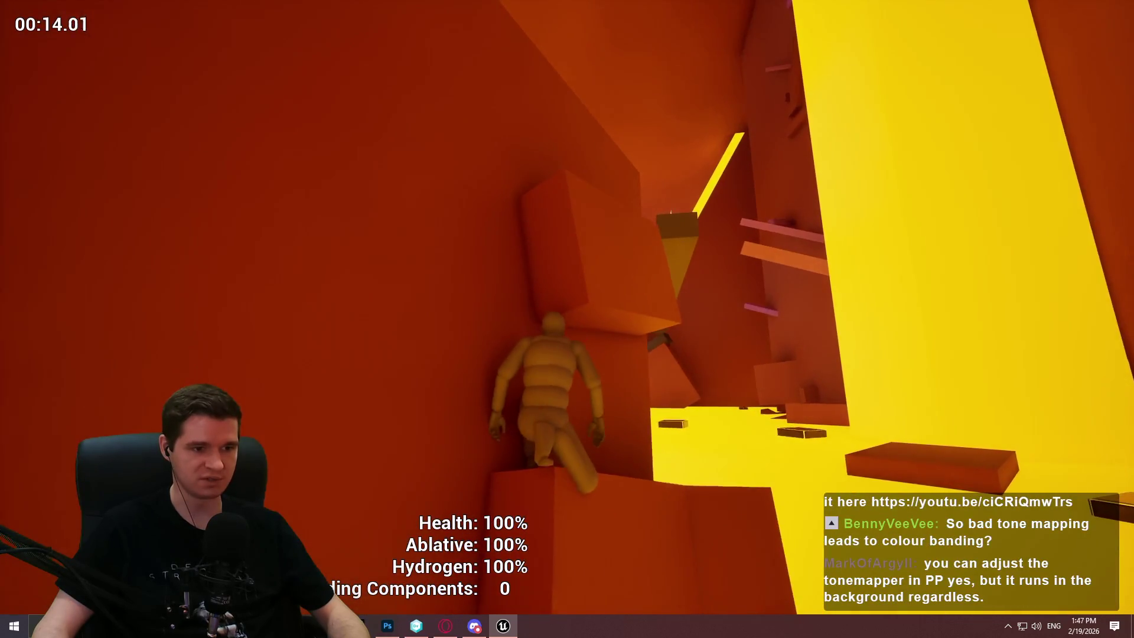
pyautogui.press('w')
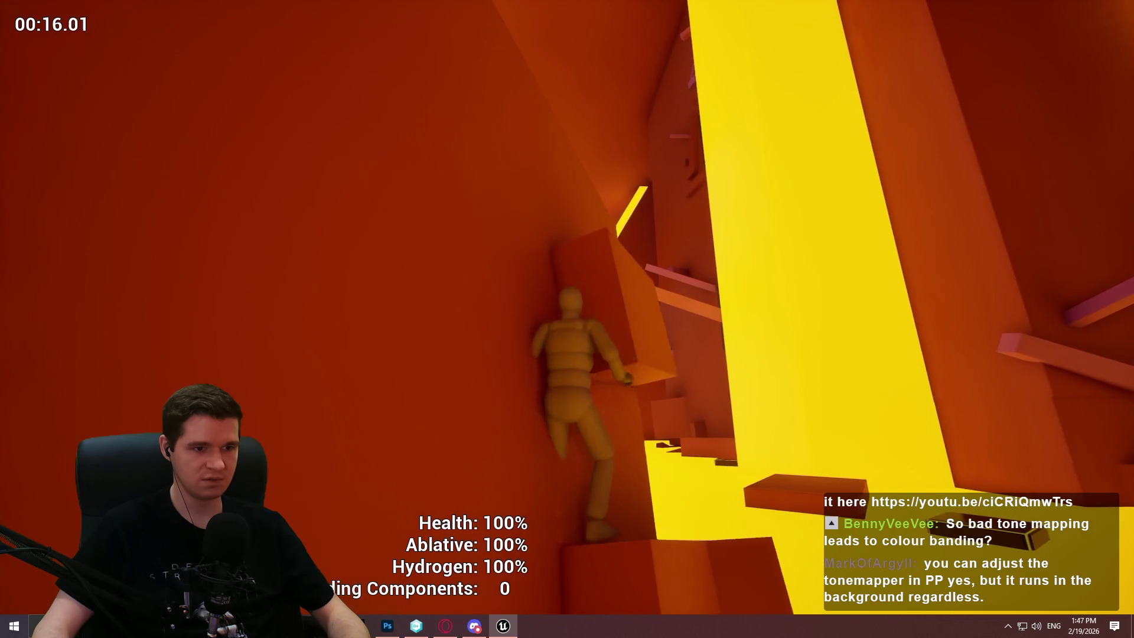
pyautogui.press('w')
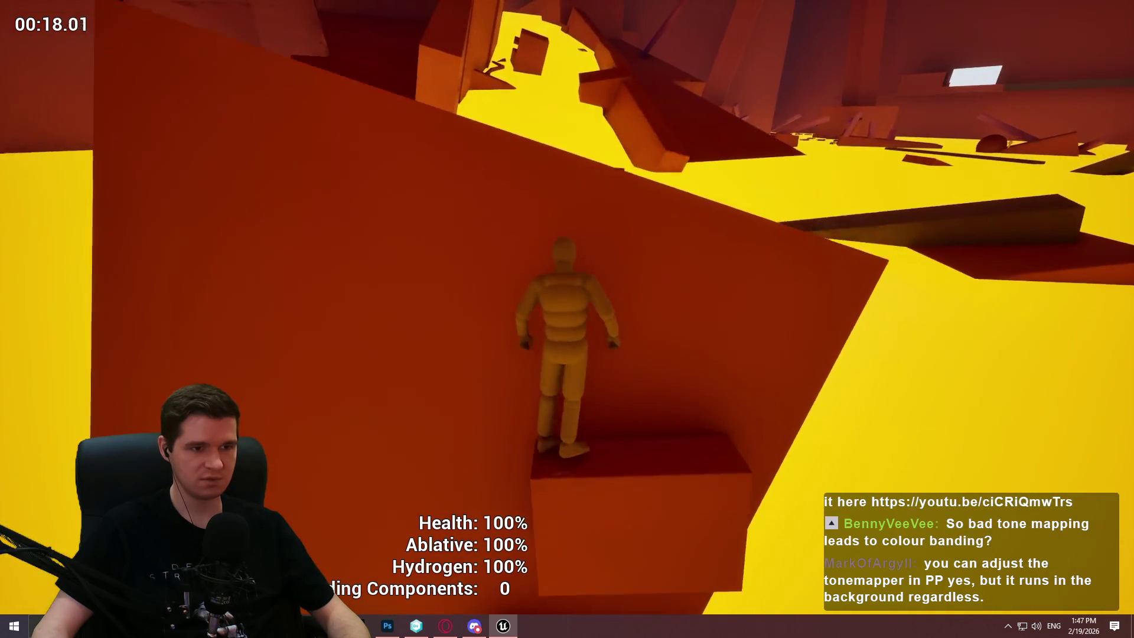
pyautogui.press('w')
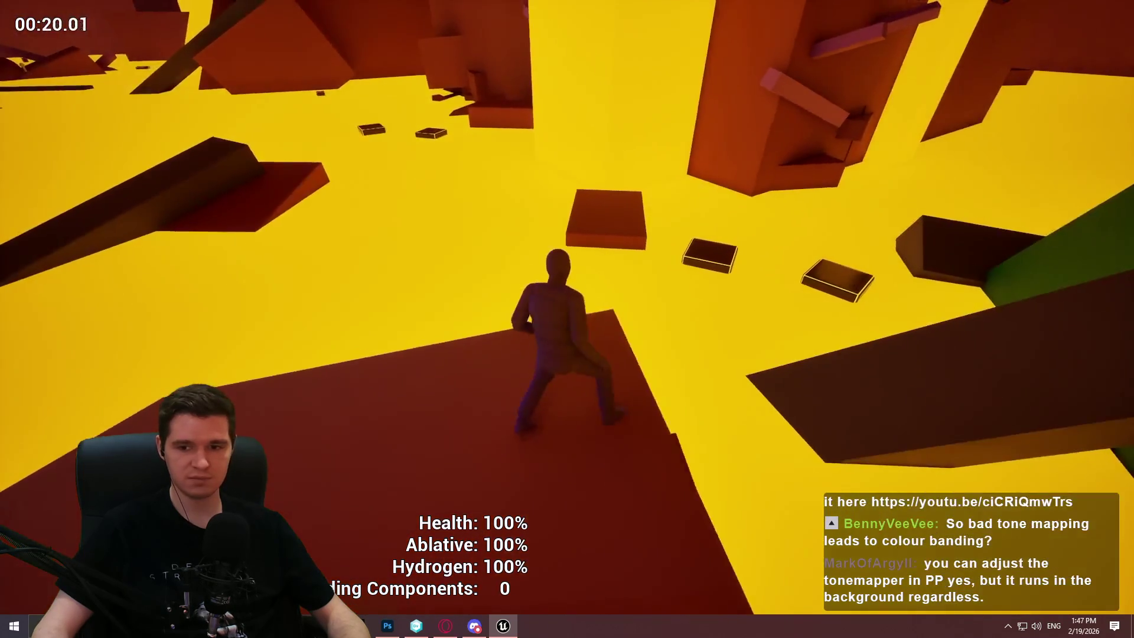
pyautogui.press('w')
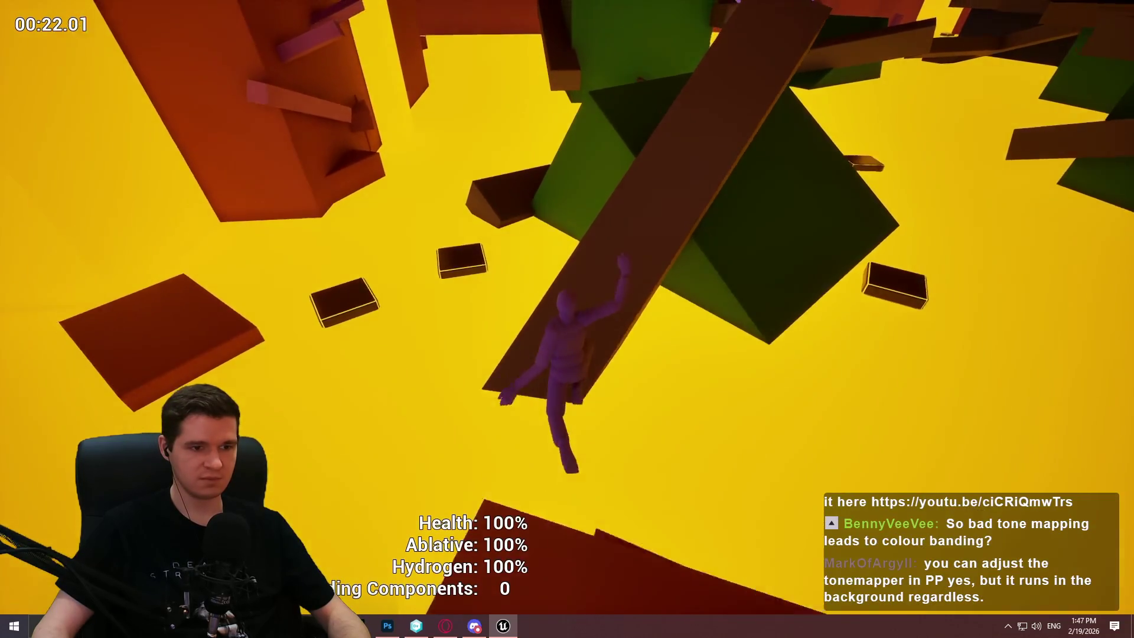
pyautogui.press('w')
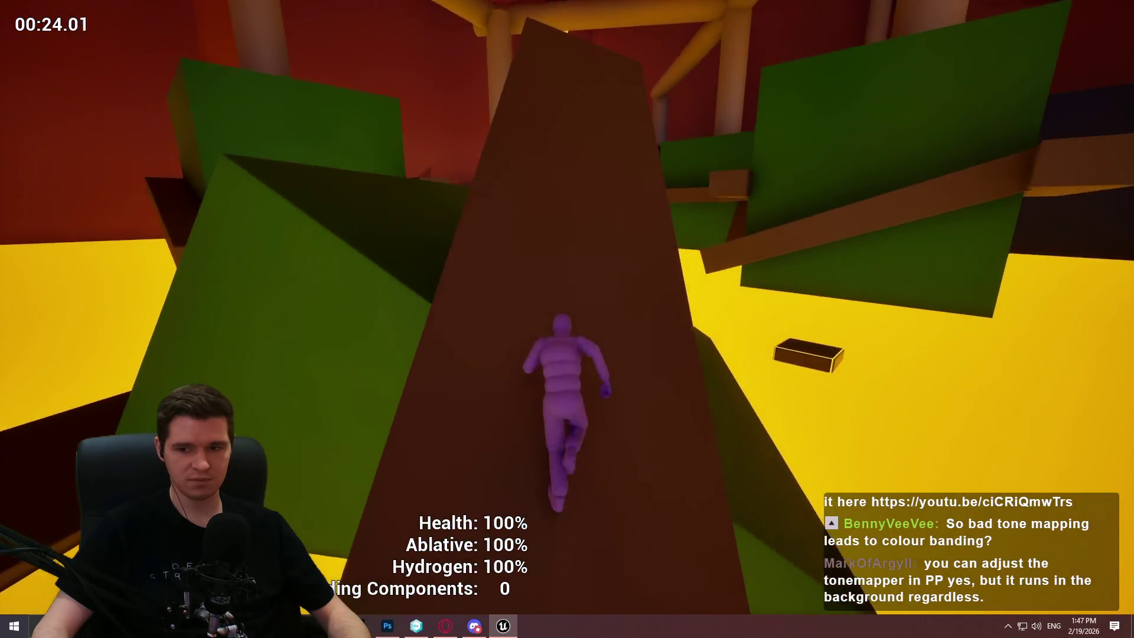
pyautogui.press('w')
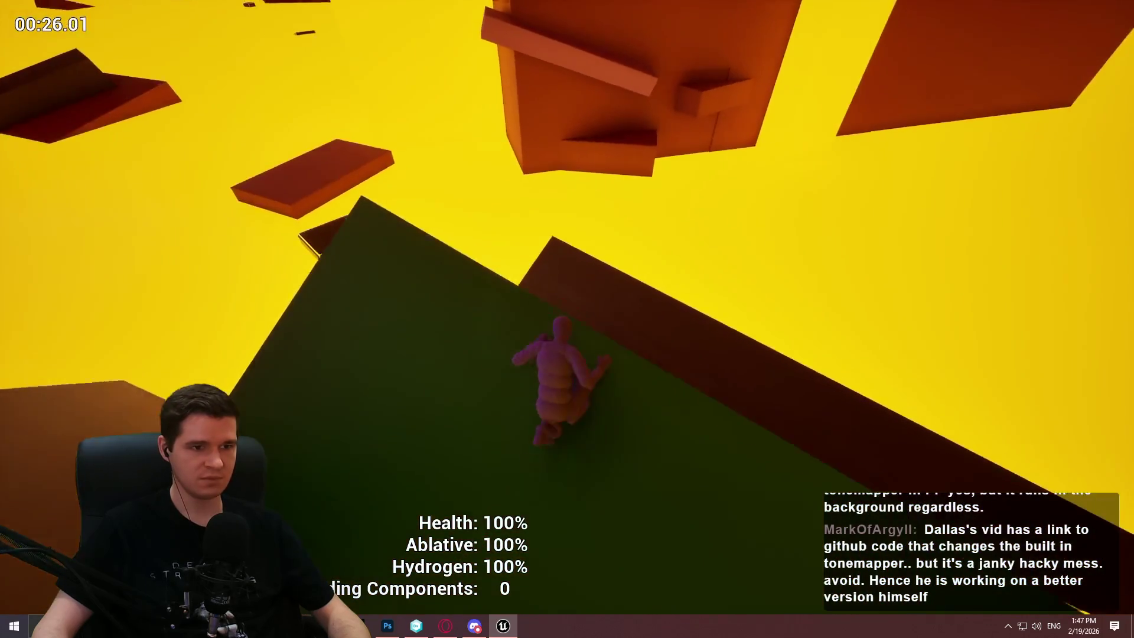
pyautogui.press('w')
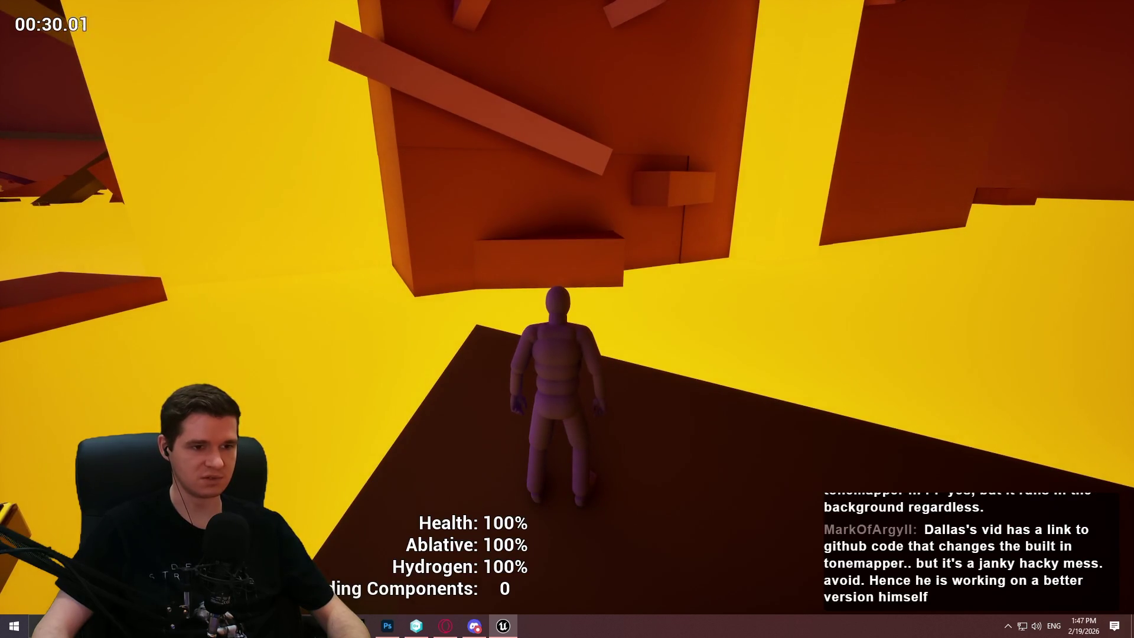
pyautogui.press('w')
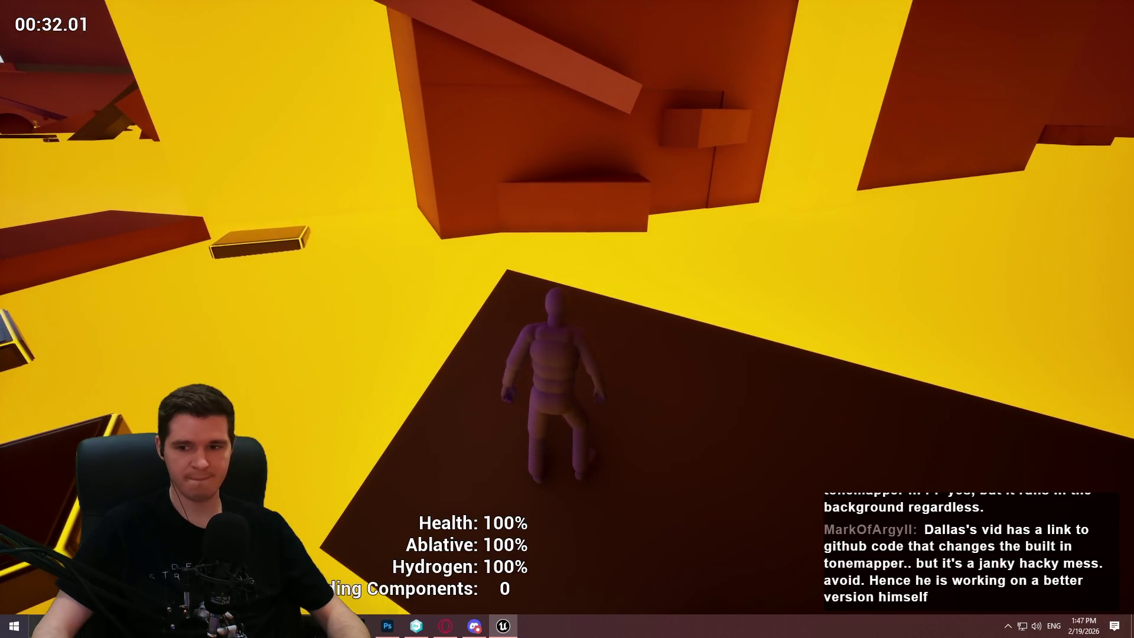
# Hop the floating platform, climb the orange wall, and cross the pink beam to the next ledge.
pyautogui.press('w')
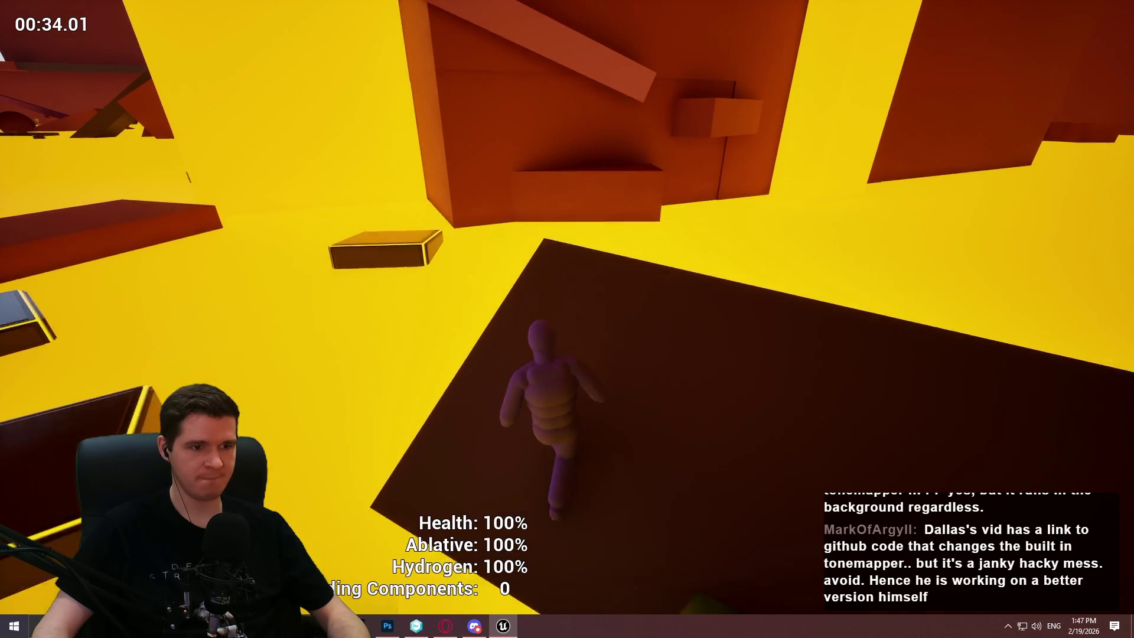
pyautogui.press('space')
pyautogui.press('w')
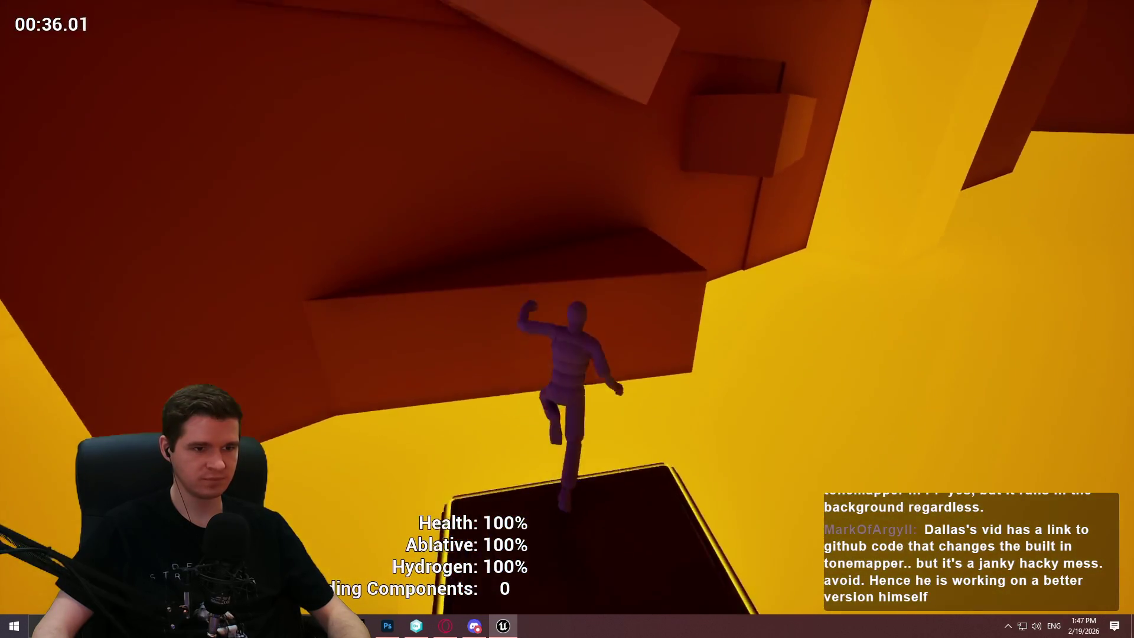
pyautogui.press('w')
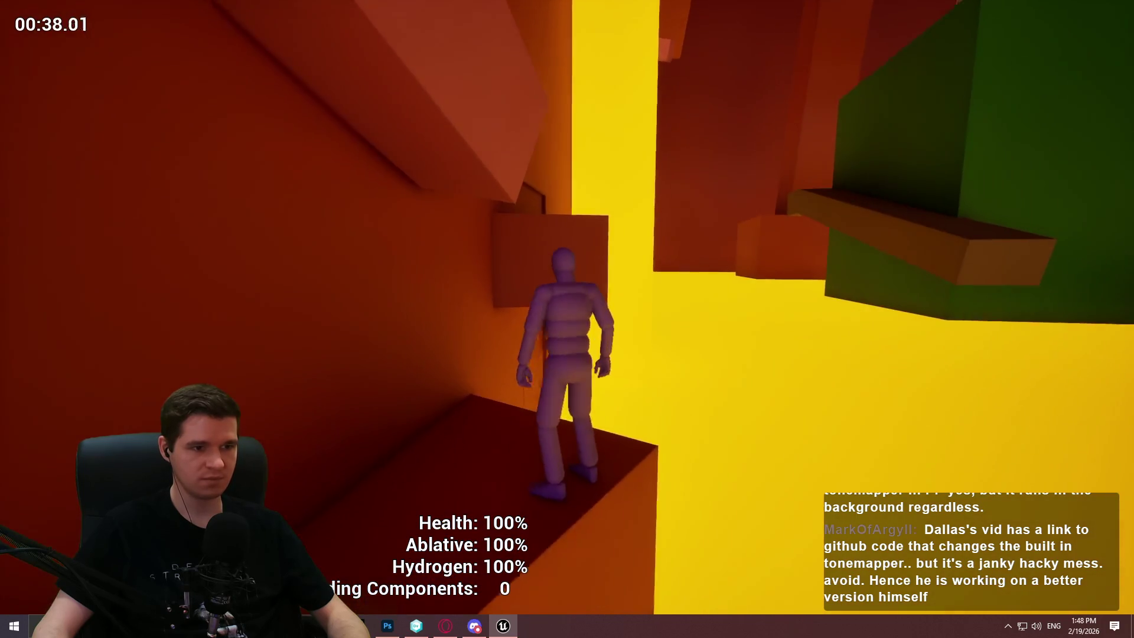
pyautogui.press('w')
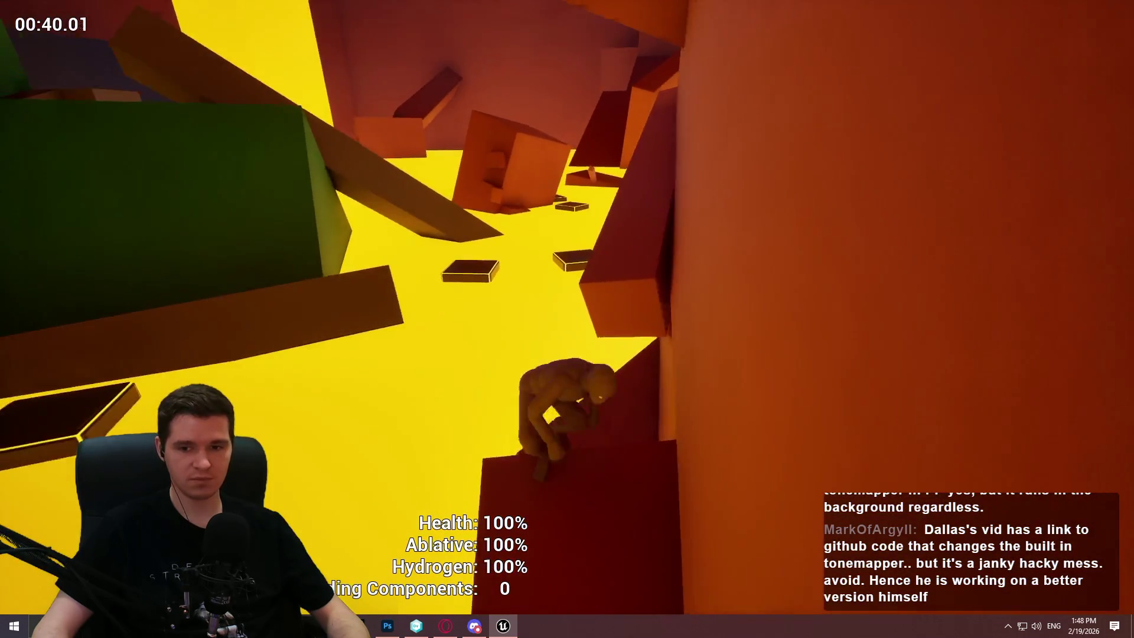
pyautogui.press('w')
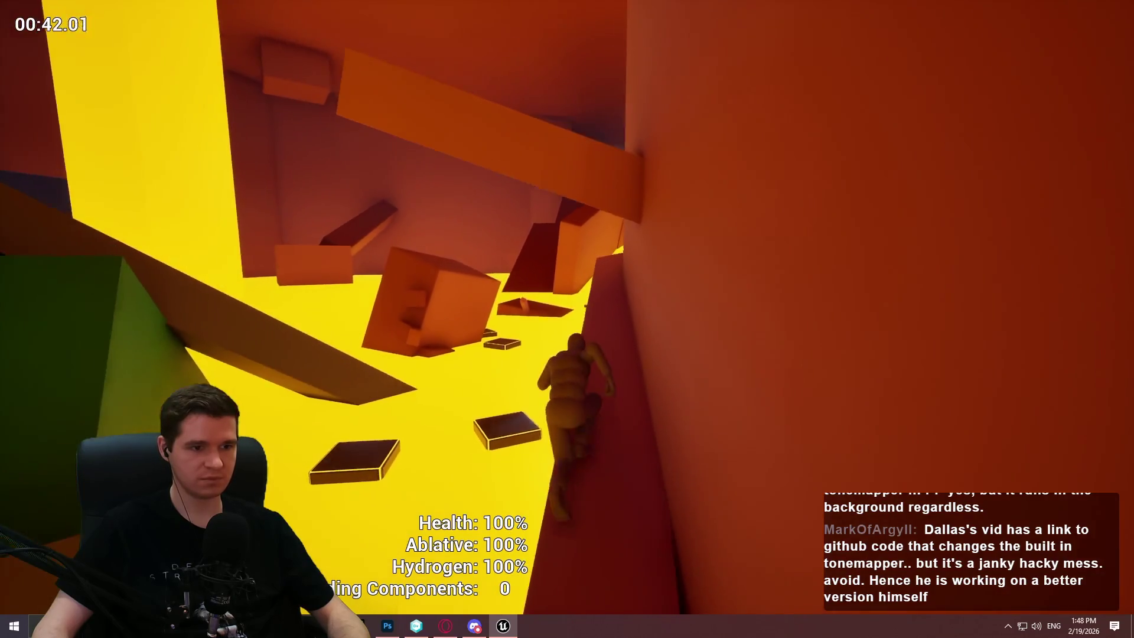
pyautogui.press('w')
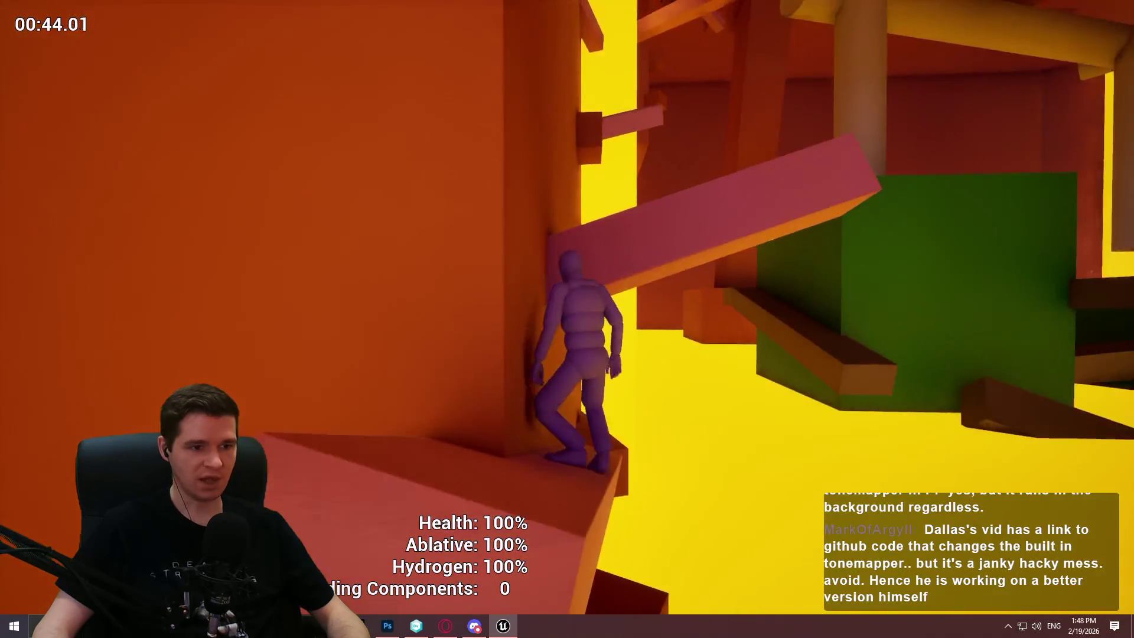
pyautogui.press('w')
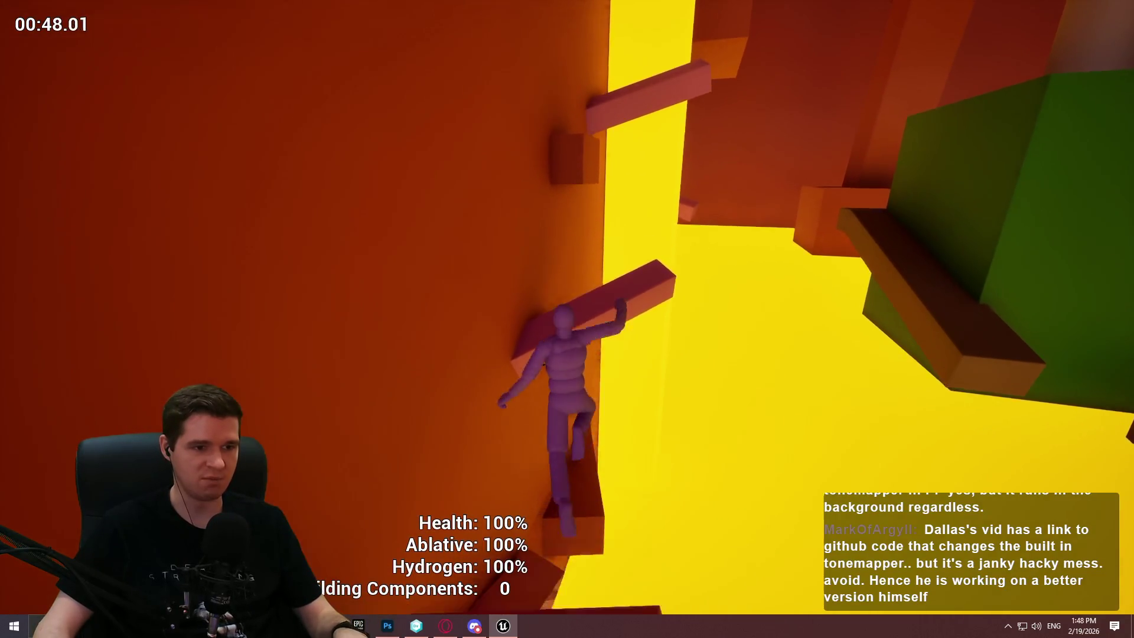
pyautogui.press('w')
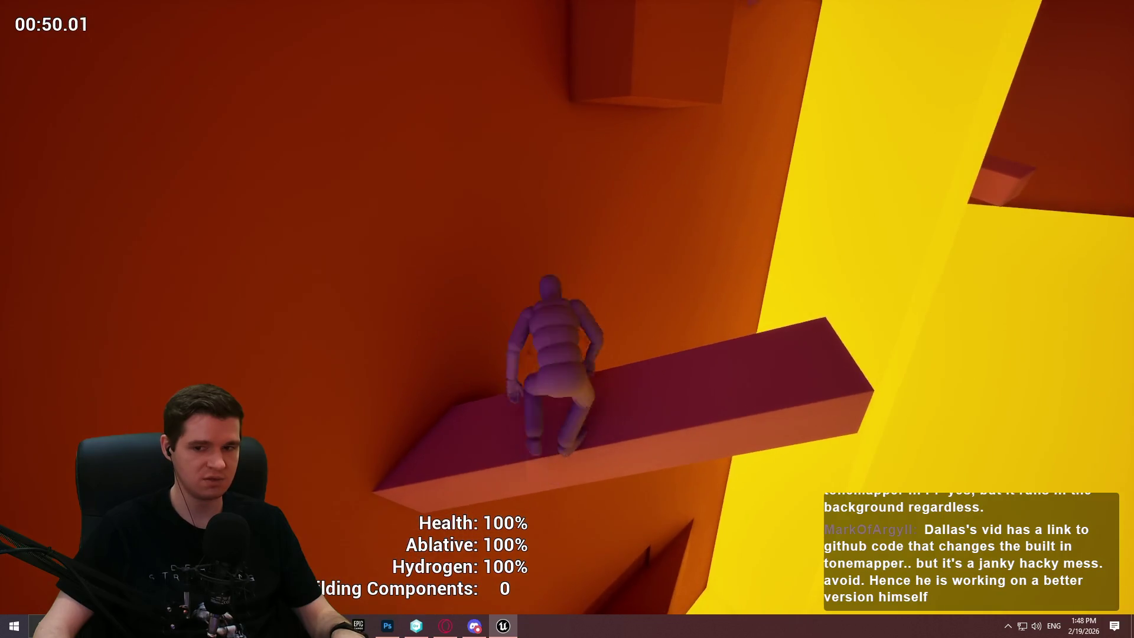
pyautogui.press('w')
pyautogui.press('w')
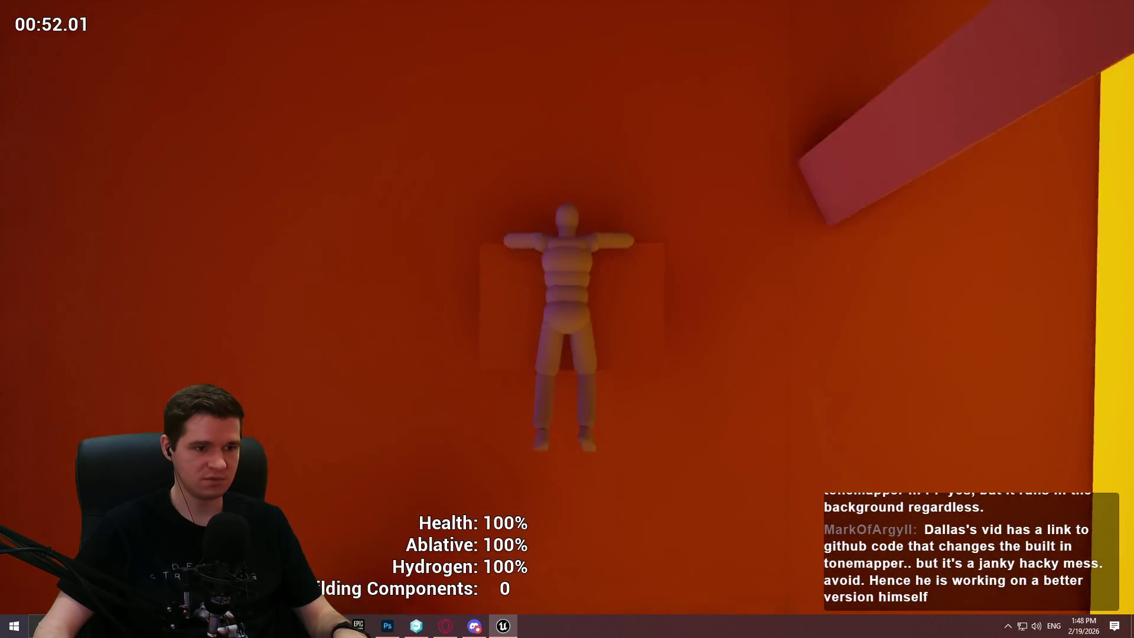
pyautogui.press('space')
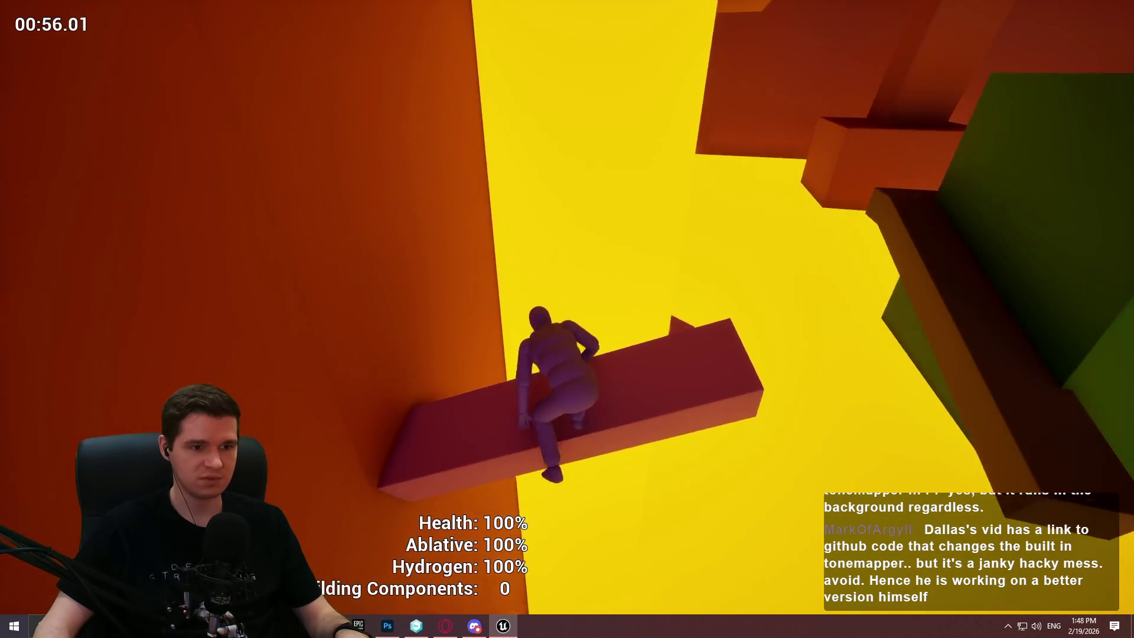
# Finish the run, stop the playtest, look down the level, and switch to Notepad++.
pyautogui.press('space')
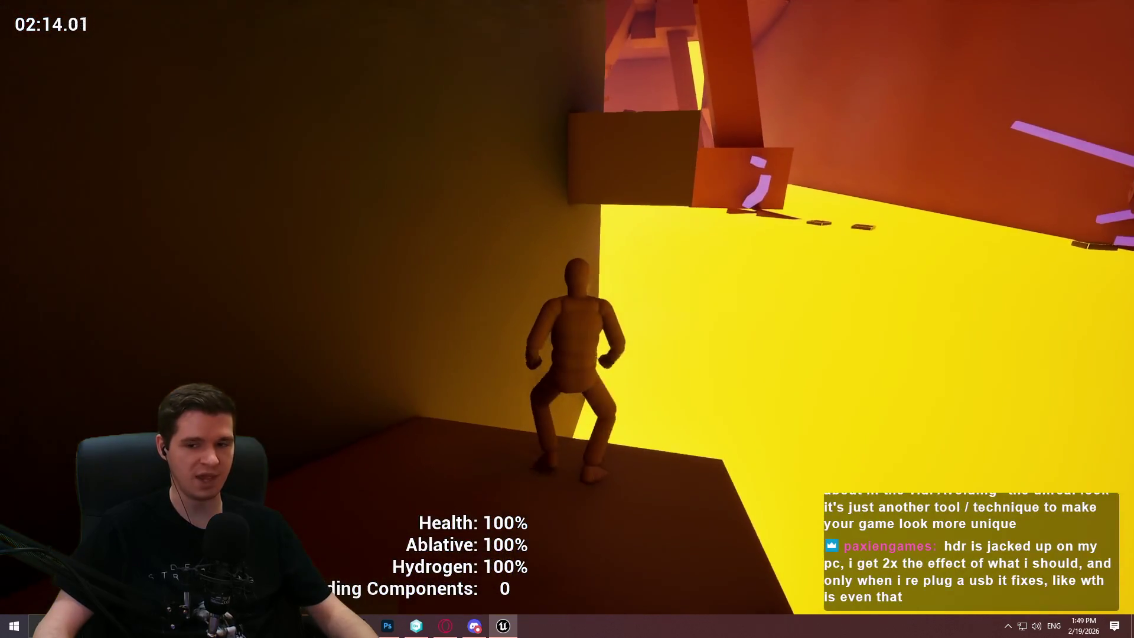
pyautogui.press('Escape')
pyautogui.moveTo(363, 523); pyautogui.dragTo(364, 521)
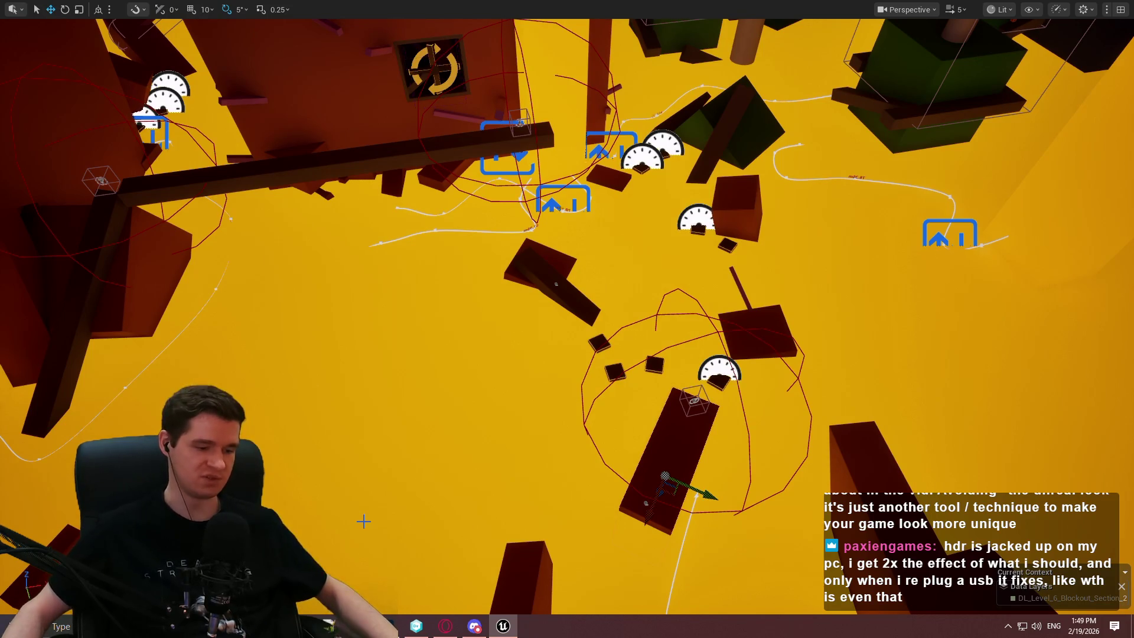
pyautogui.hotkey('alt', 'Tab')
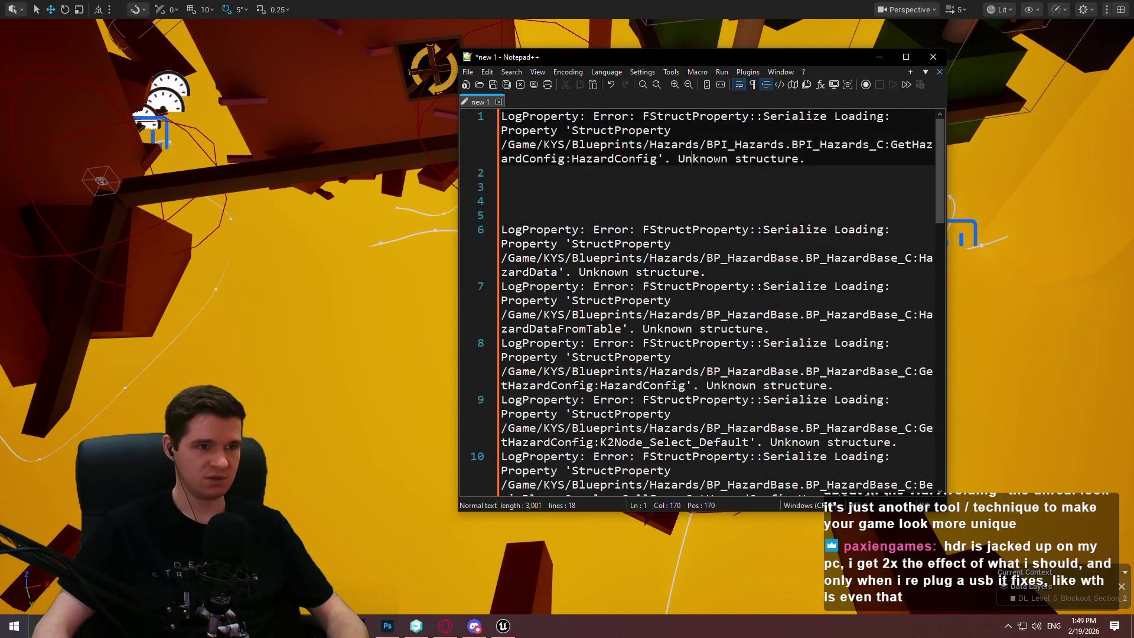
# Overwrite the log errors with the note "new route is 7 to 7:30".
pyautogui.hotkey('ctrl', 'a')
pyautogui.write('new route is ')
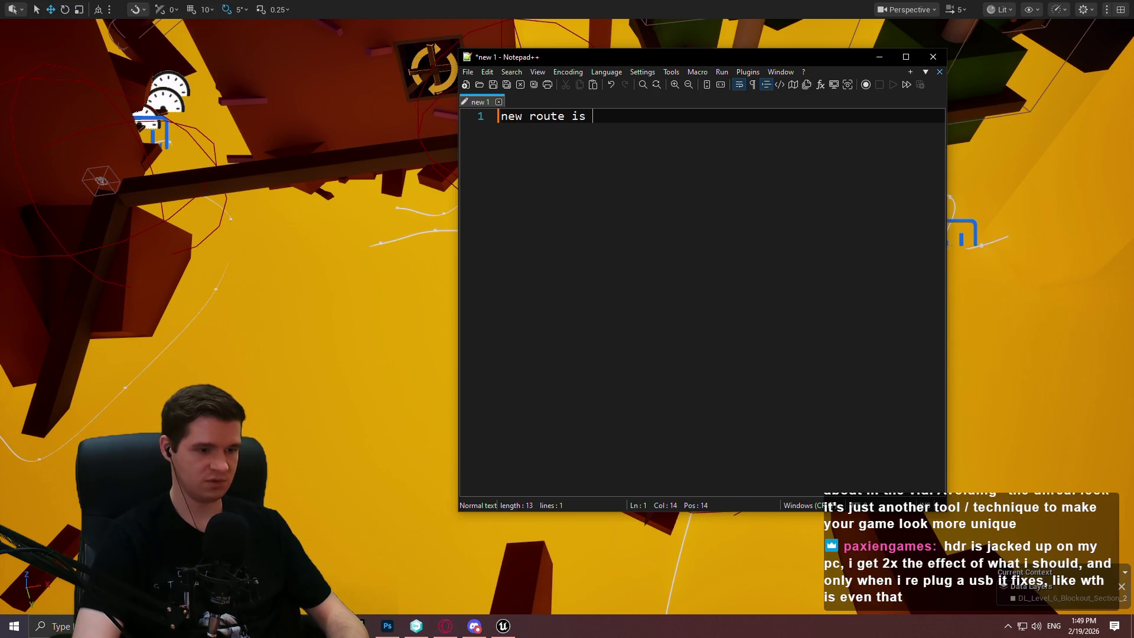
pyautogui.write('7:3')
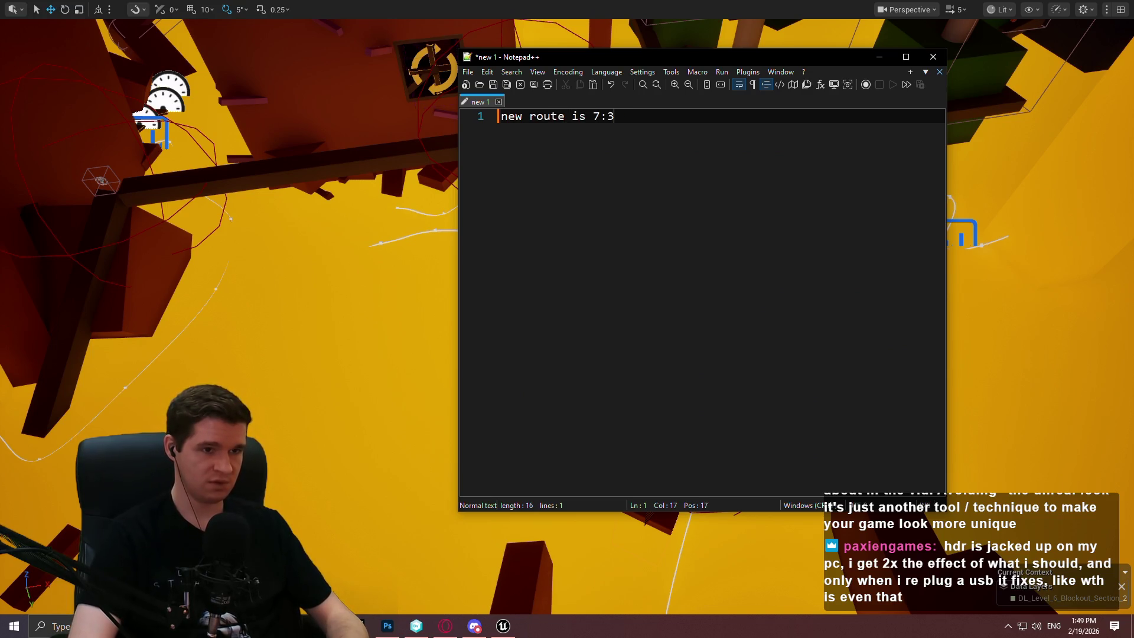
pyautogui.press('Left')
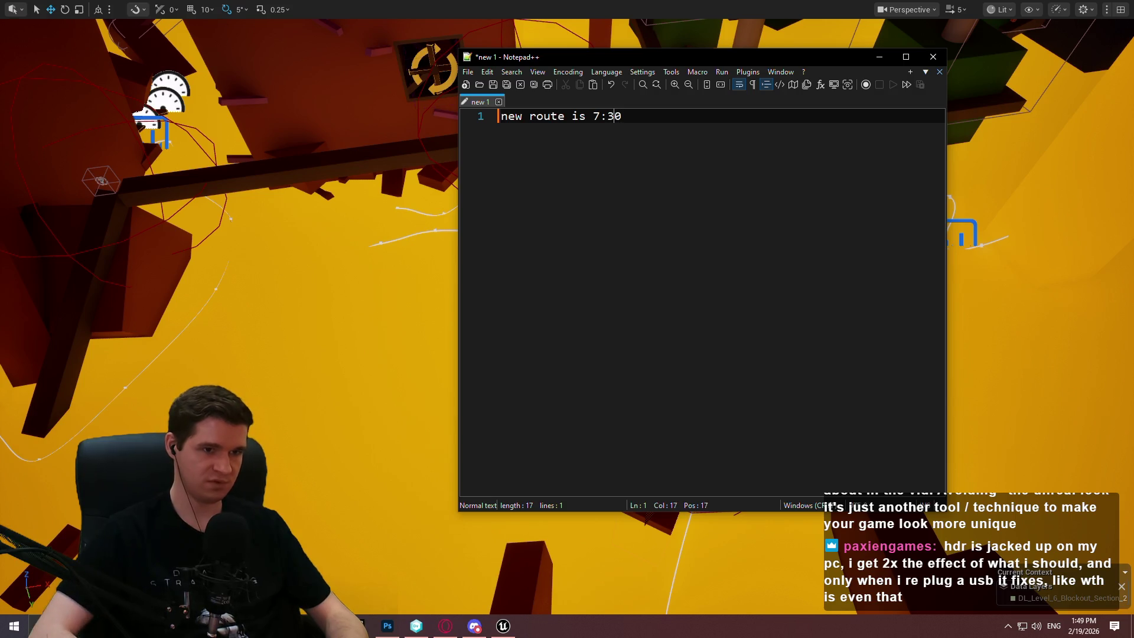
pyautogui.write(' to 7')
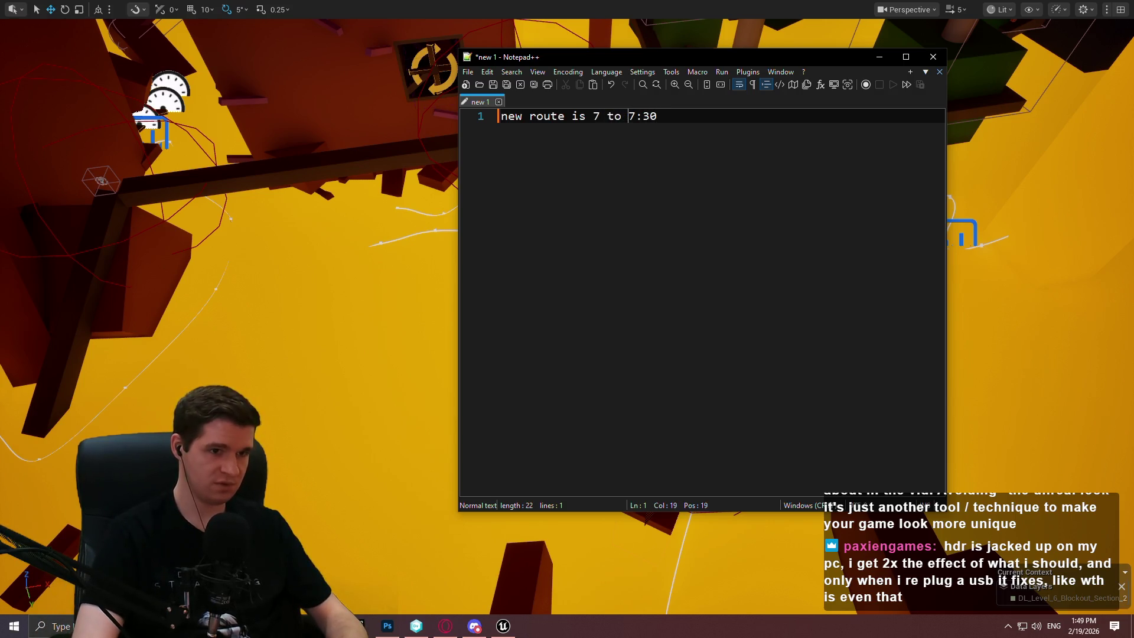
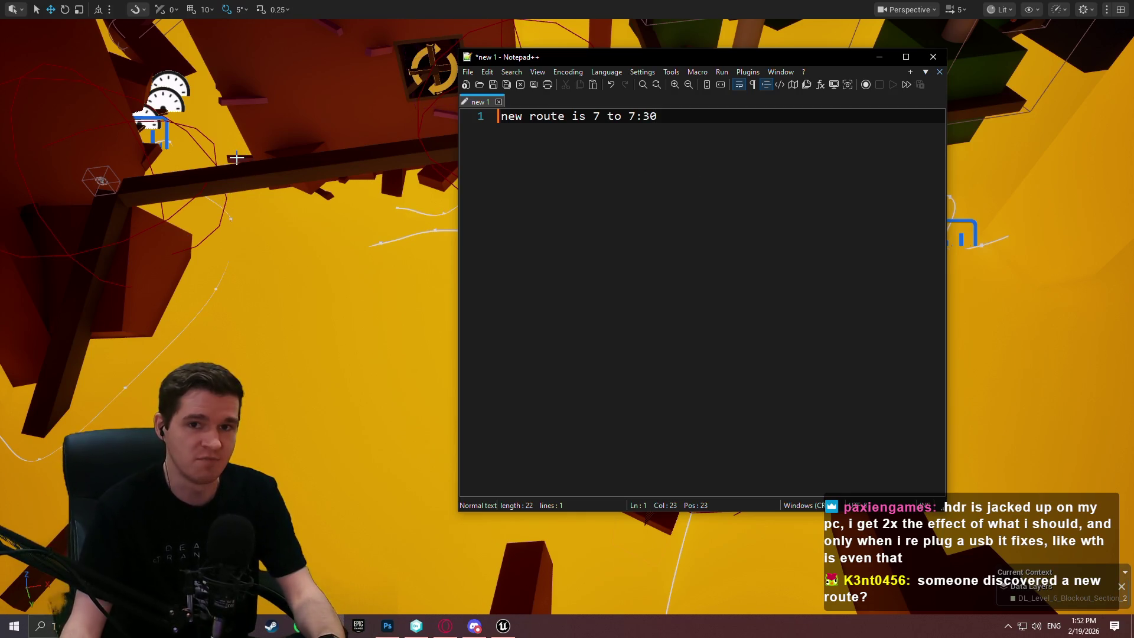
# Leave the Notepad++ note and return to the Unreal Editor's lava level viewport.
pyautogui.rightClick(291, 293)
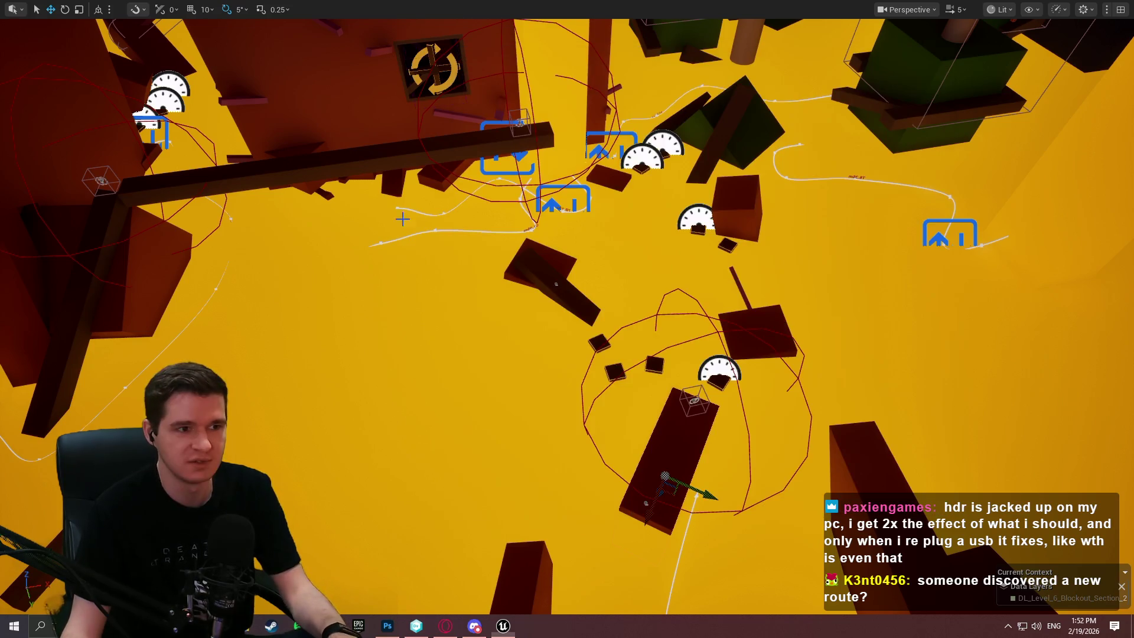
# Fly over the yellow floor, pillars, orange walls and floor spline paths.
pyautogui.press('w')
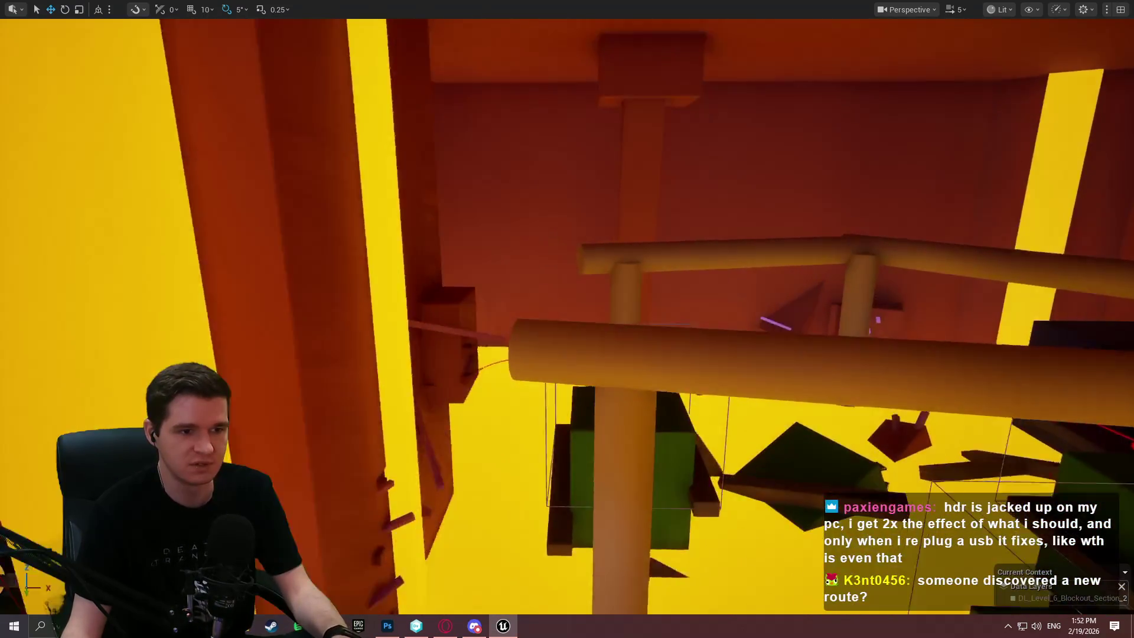
pyautogui.press('w')
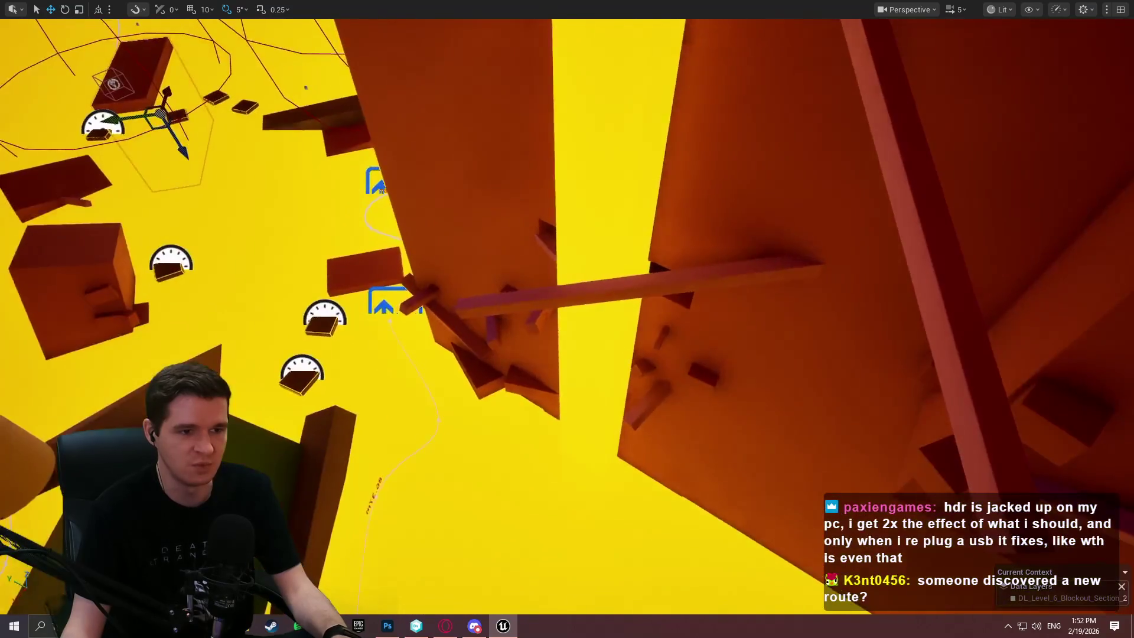
pyautogui.press('w')
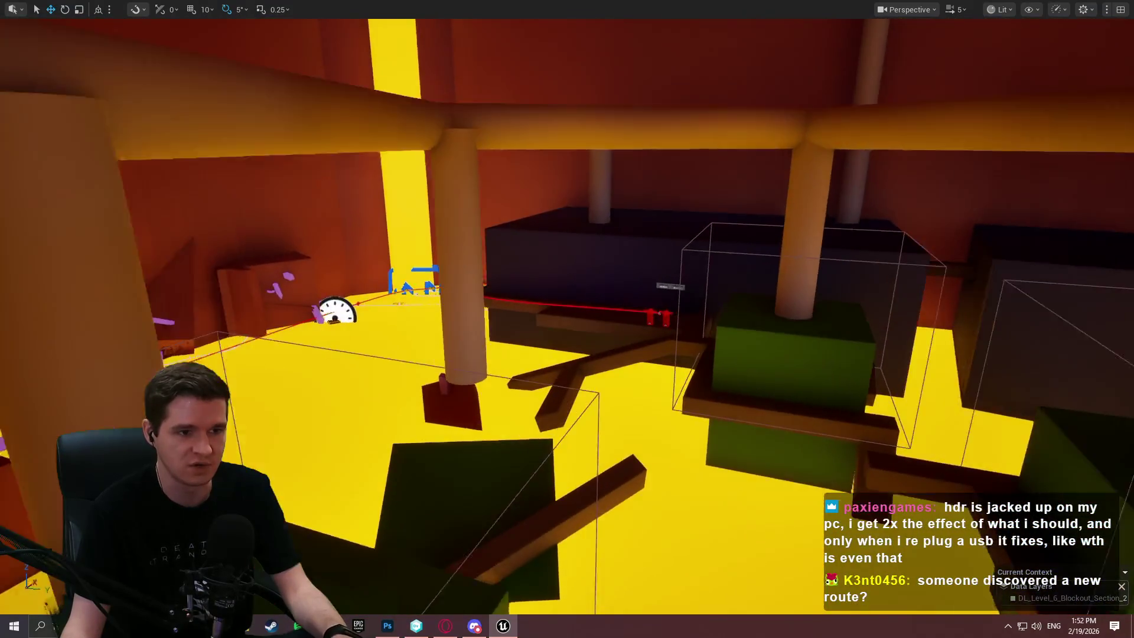
pyautogui.press('w')
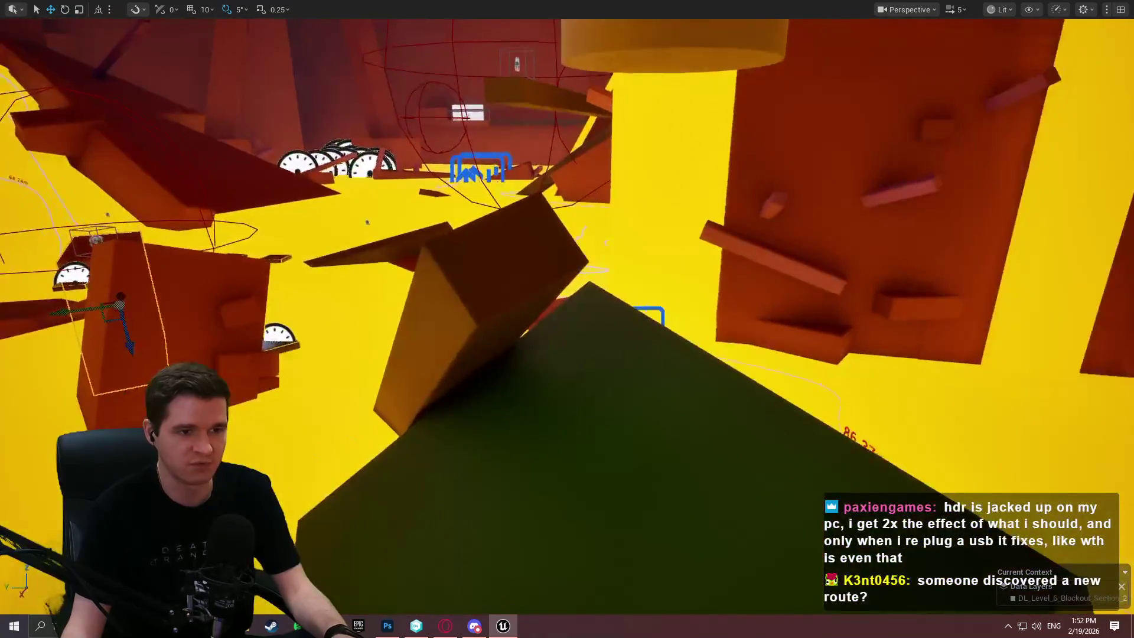
pyautogui.press('w')
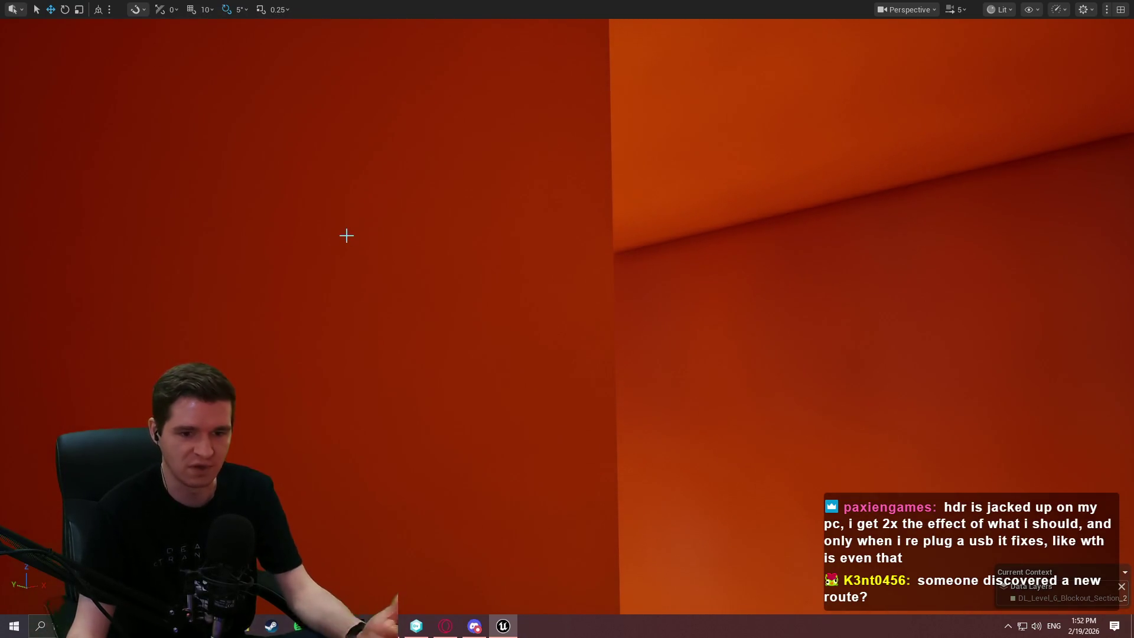
pyautogui.press('w')
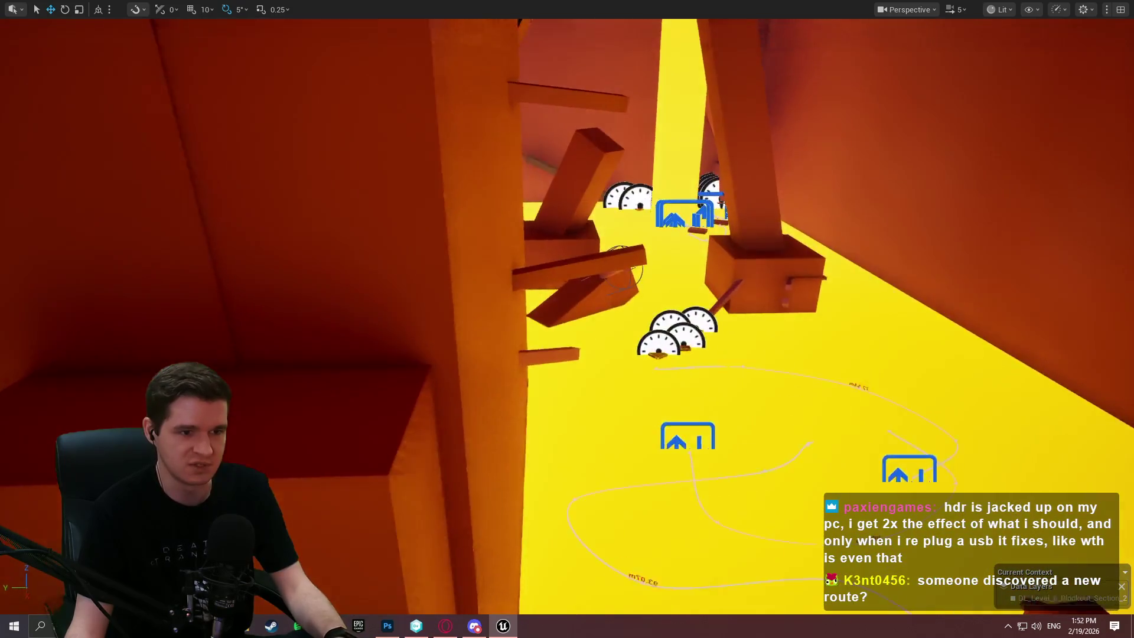
pyautogui.press('w')
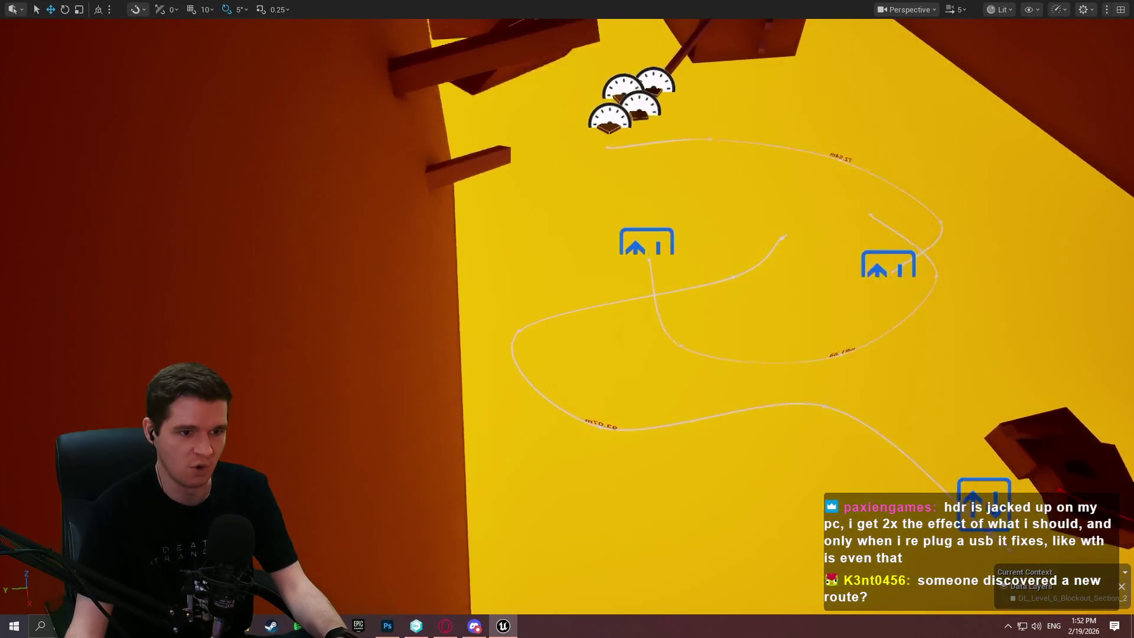
pyautogui.press('s')
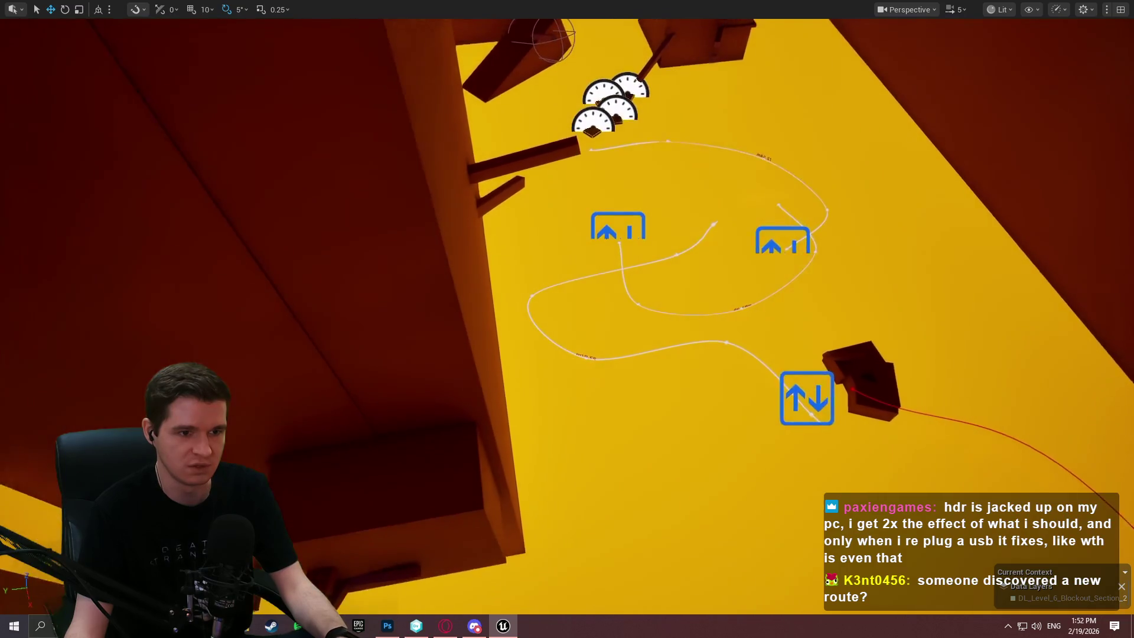
pyautogui.press('w')
pyautogui.press('w')
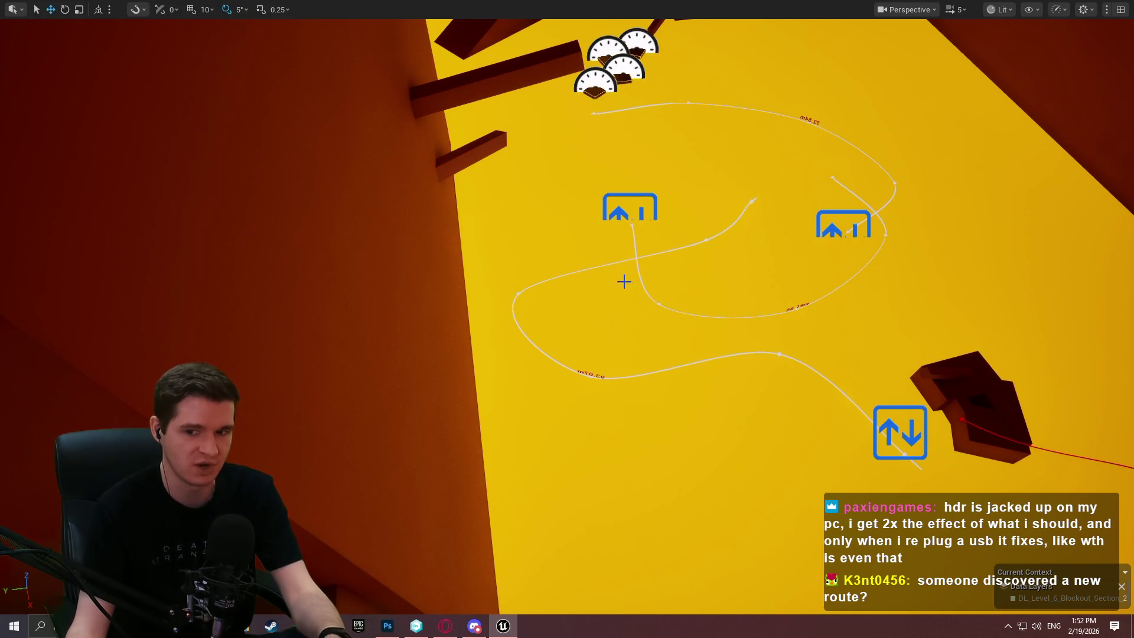
# Swing the view across the beams to the gauge pads and select one gauge platform.
pyautogui.moveTo(639, 300)
pyautogui.mouseDown()
pyautogui.moveTo(608, 266)
pyautogui.moveTo(632, 289)
pyautogui.moveTo(619, 380)
pyautogui.moveTo(602, 349)
pyautogui.moveTo(553, 325)
pyautogui.mouseUp()
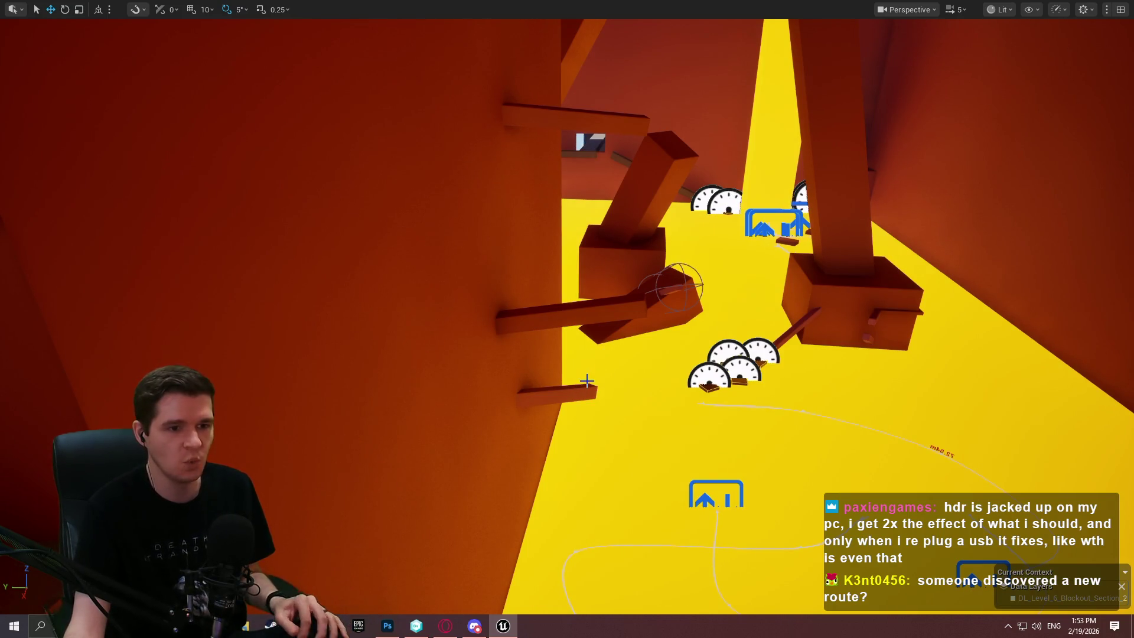
pyautogui.moveTo(684, 360)
pyautogui.mouseDown()
pyautogui.moveTo(401, 315)
pyautogui.moveTo(522, 452)
pyautogui.mouseUp()
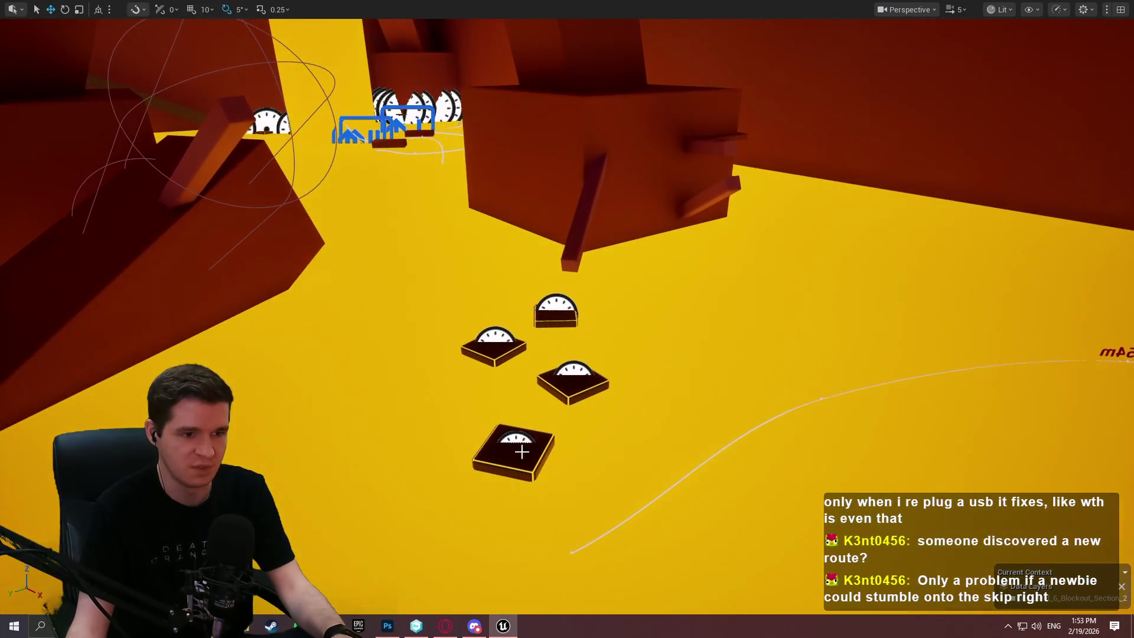
pyautogui.click(509, 443)
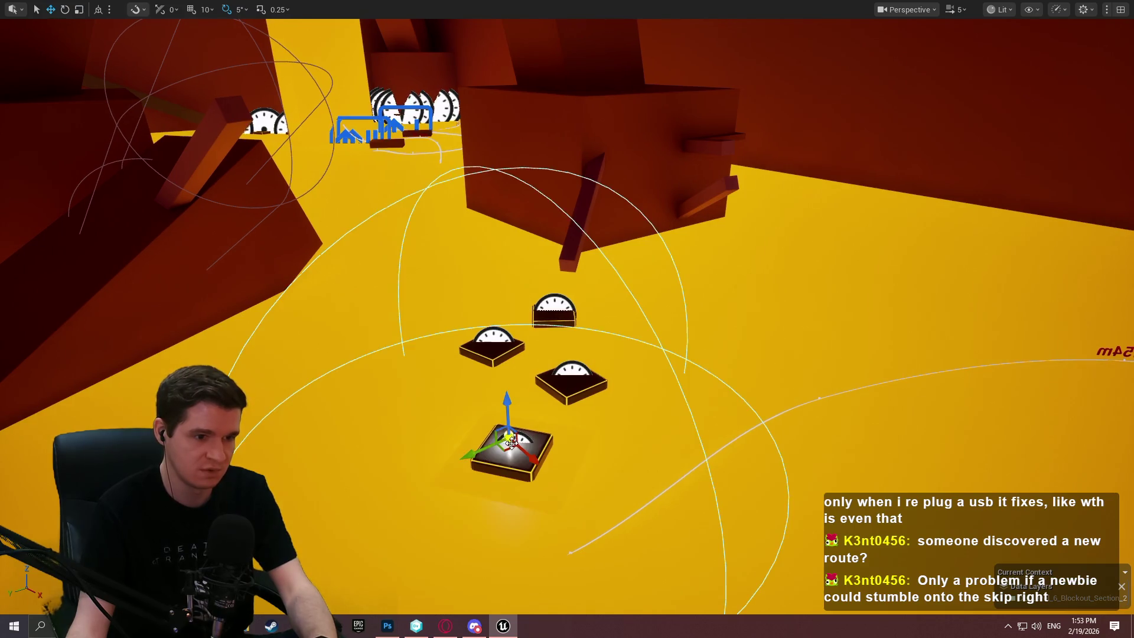
pyautogui.moveTo(510, 443)
pyautogui.mouseDown()
pyautogui.moveTo(739, 425)
pyautogui.moveTo(579, 354)
pyautogui.moveTo(758, 260)
pyautogui.moveTo(709, 310)
pyautogui.mouseUp()
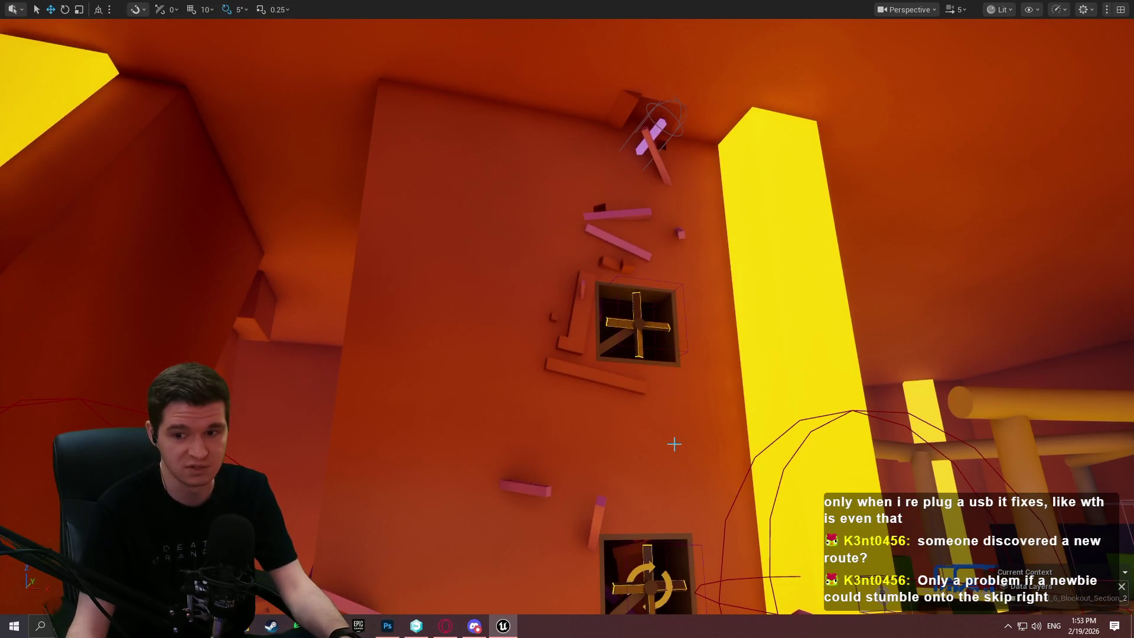
pyautogui.moveTo(622, 439)
pyautogui.mouseDown()
pyautogui.moveTo(605, 490)
pyautogui.moveTo(596, 428)
pyautogui.mouseUp()
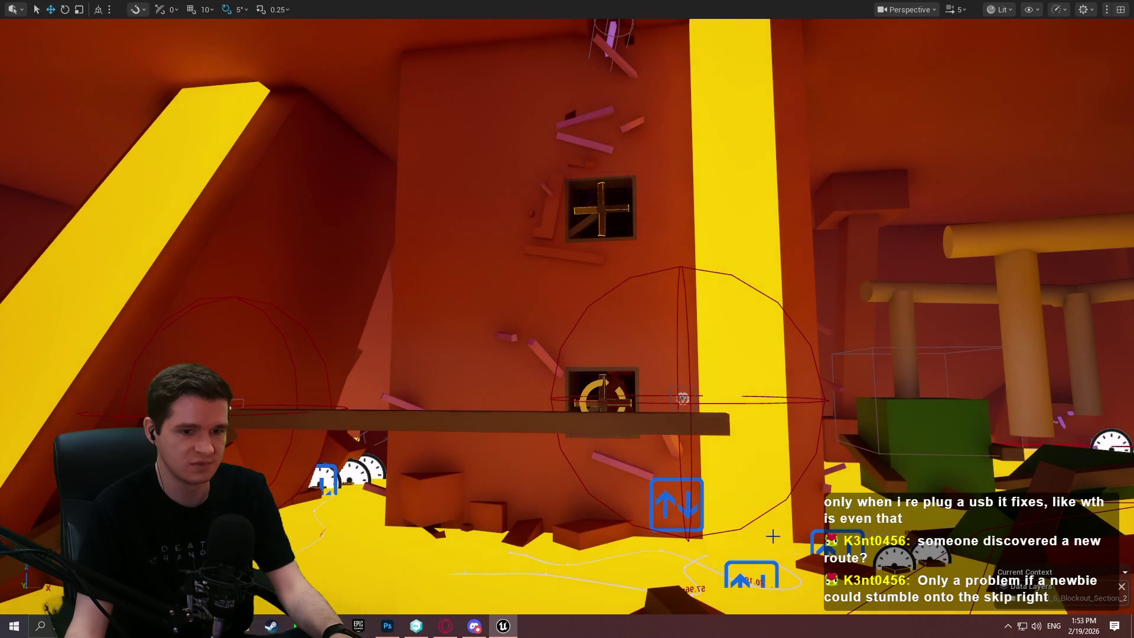
pyautogui.moveTo(762, 517)
pyautogui.mouseDown()
pyautogui.moveTo(720, 495)
pyautogui.moveTo(719, 454)
pyautogui.moveTo(839, 452)
pyautogui.moveTo(637, 461)
pyautogui.moveTo(481, 448)
pyautogui.mouseUp()
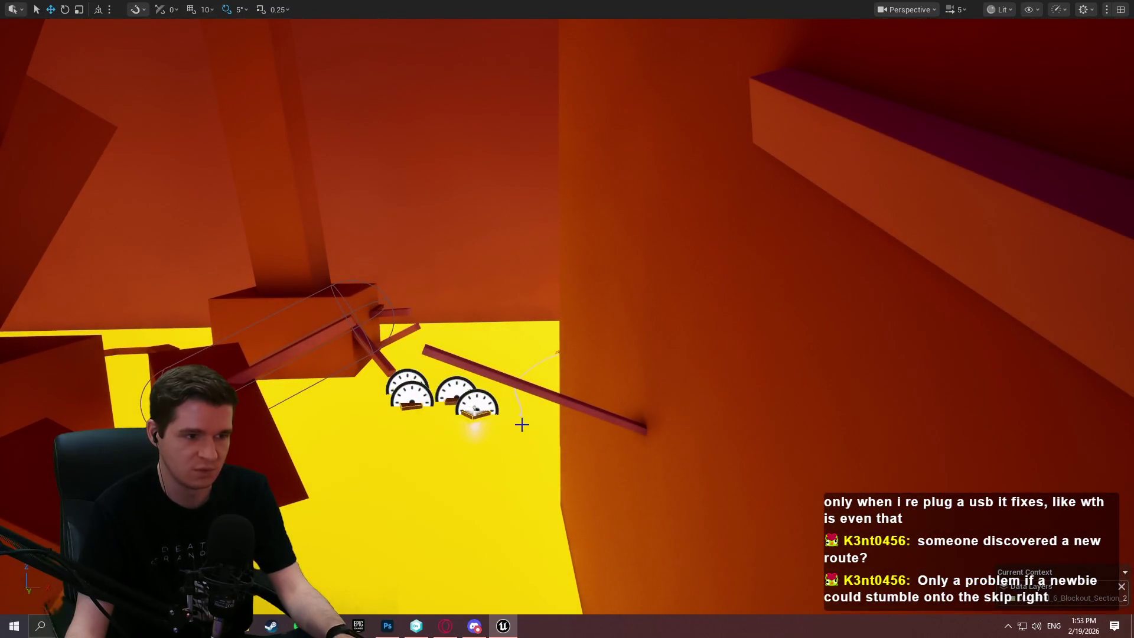
pyautogui.moveTo(554, 443)
pyautogui.mouseDown()
pyautogui.moveTo(508, 466)
pyautogui.moveTo(460, 457)
pyautogui.mouseUp()
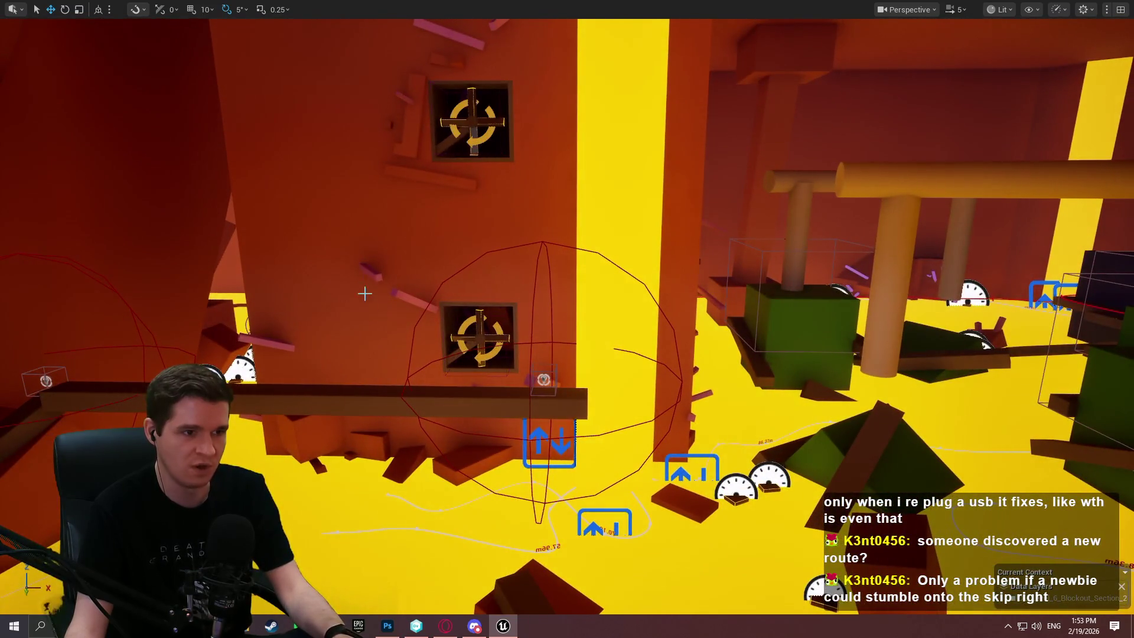
pyautogui.moveTo(186, 238)
pyautogui.mouseDown()
pyautogui.moveTo(288, 252)
pyautogui.moveTo(265, 267)
pyautogui.moveTo(794, 167)
pyautogui.mouseUp()
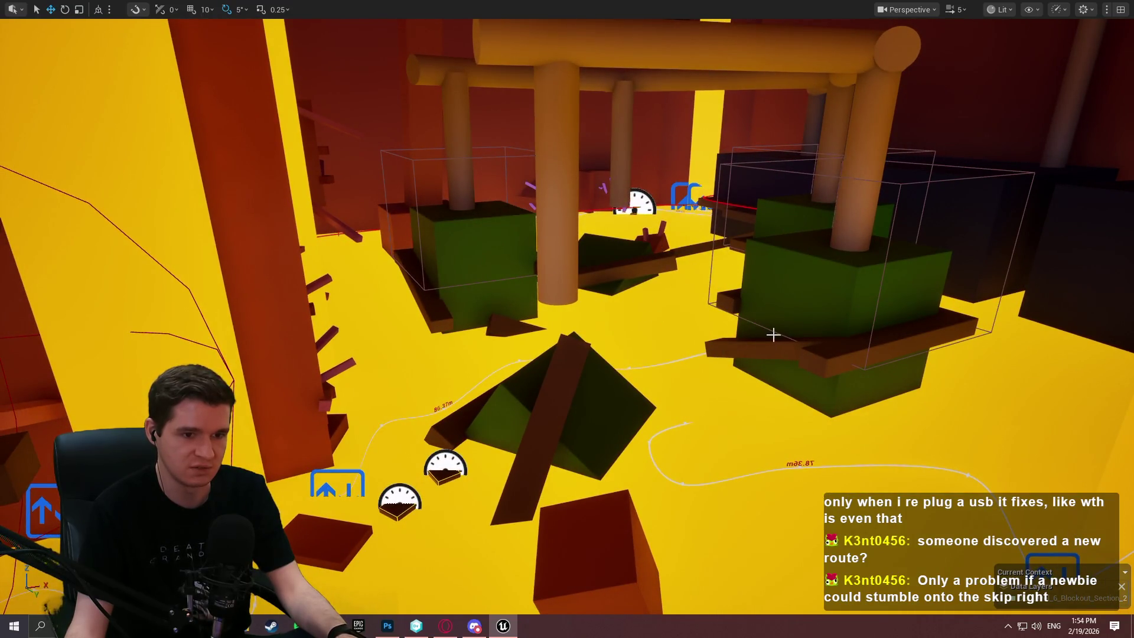
# Fly between the tall pillars and look down at the tall dark platform on the floor.
pyautogui.moveTo(465, 419); pyautogui.dragTo(506, 408)
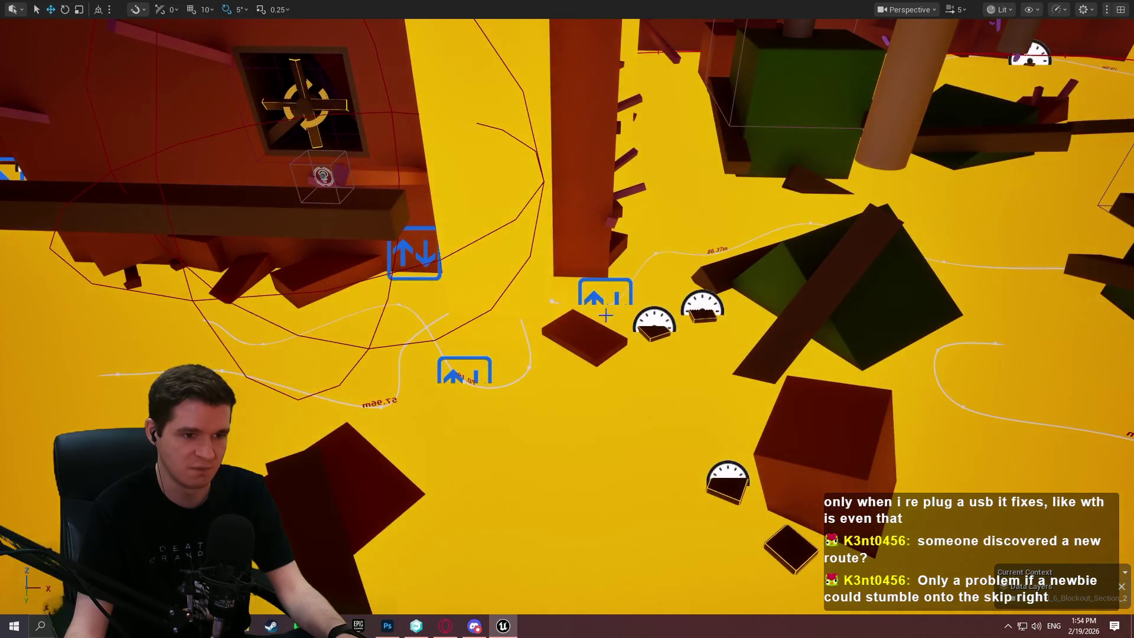
pyautogui.moveTo(325, 107)
pyautogui.mouseDown()
pyautogui.moveTo(342, 59)
pyautogui.moveTo(366, 53)
pyautogui.moveTo(296, 48)
pyautogui.moveTo(348, 100)
pyautogui.moveTo(360, 89)
pyautogui.moveTo(343, 112)
pyautogui.moveTo(289, 124)
pyautogui.moveTo(260, 115)
pyautogui.moveTo(307, 106)
pyautogui.moveTo(319, 118)
pyautogui.moveTo(301, 100)
pyautogui.moveTo(254, 110)
pyautogui.moveTo(278, 109)
pyautogui.mouseUp()
pyautogui.moveTo(590, 224); pyautogui.dragTo(589, 219)
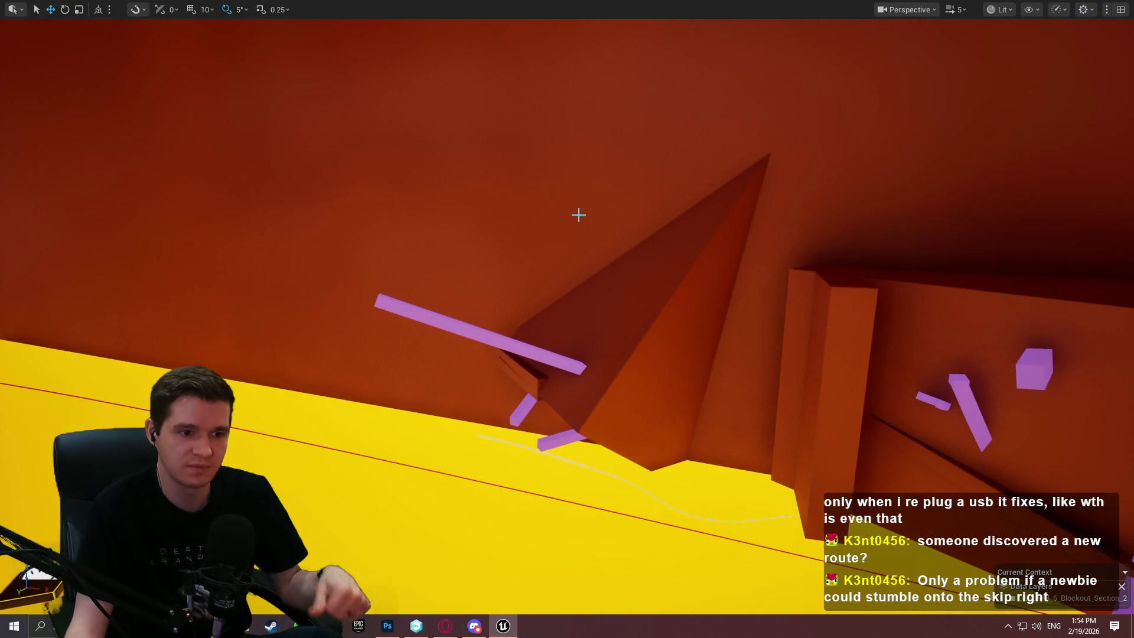
pyautogui.moveTo(589, 220)
pyautogui.mouseDown()
pyautogui.moveTo(560, 222)
pyautogui.moveTo(548, 207)
pyautogui.moveTo(726, 269)
pyautogui.mouseUp()
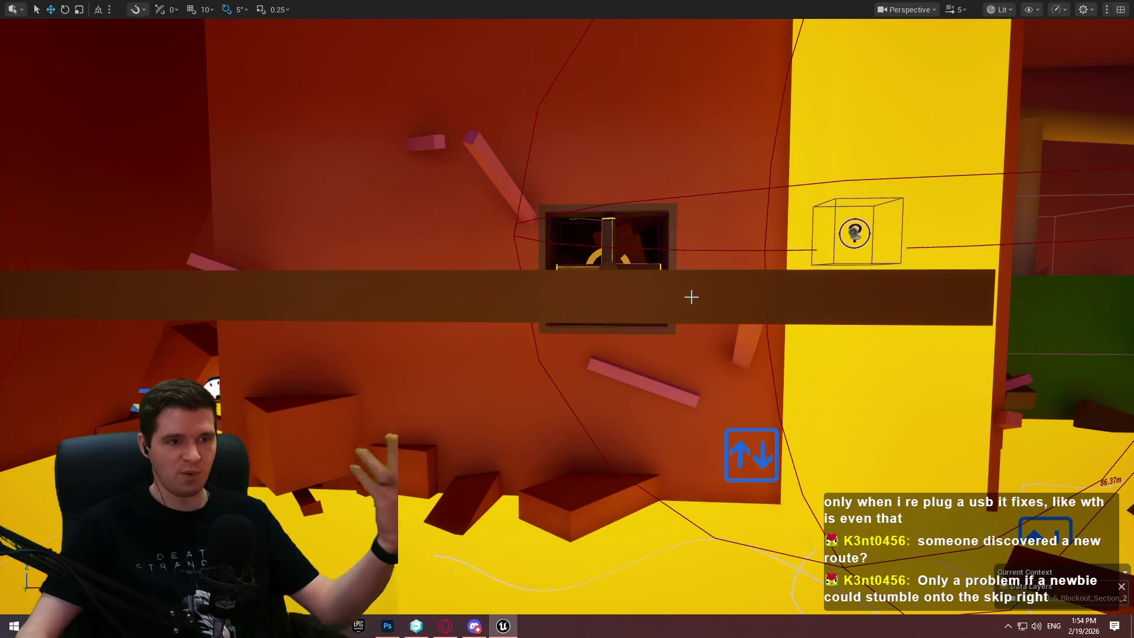
pyautogui.moveTo(687, 272)
pyautogui.mouseDown()
pyautogui.moveTo(674, 277)
pyautogui.moveTo(763, 322)
pyautogui.moveTo(740, 460)
pyautogui.mouseUp()
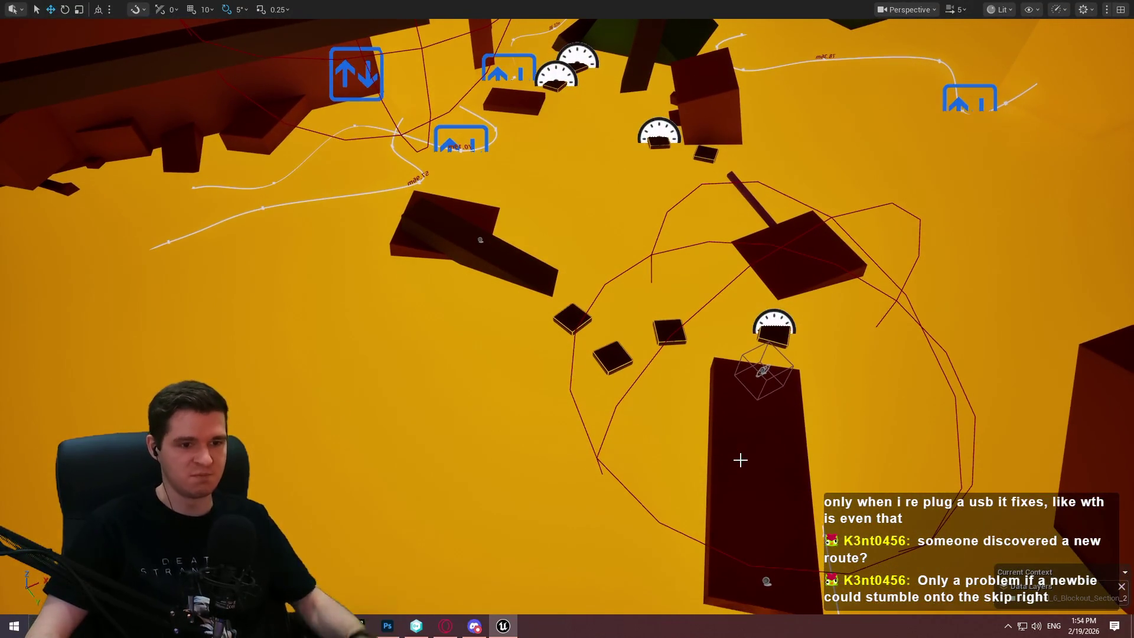
# Play From Here on the tall dark platform, then run and jump across the floating pads.
pyautogui.rightClick(742, 463)
pyautogui.click(798, 451)
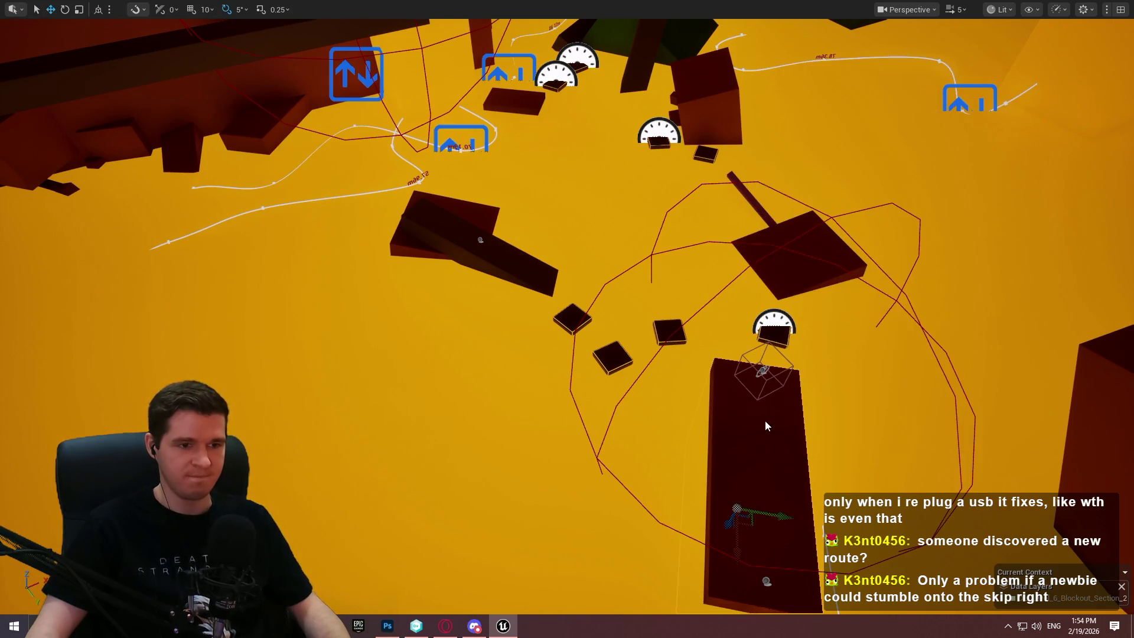
pyautogui.press('Return')
pyautogui.press('w')
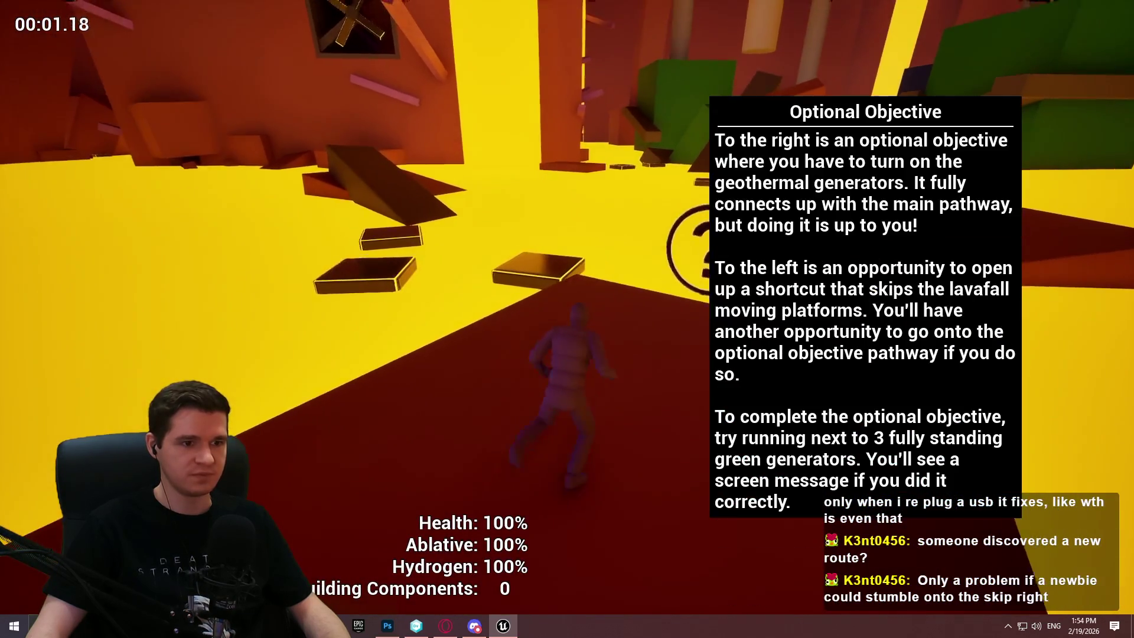
pyautogui.press('space')
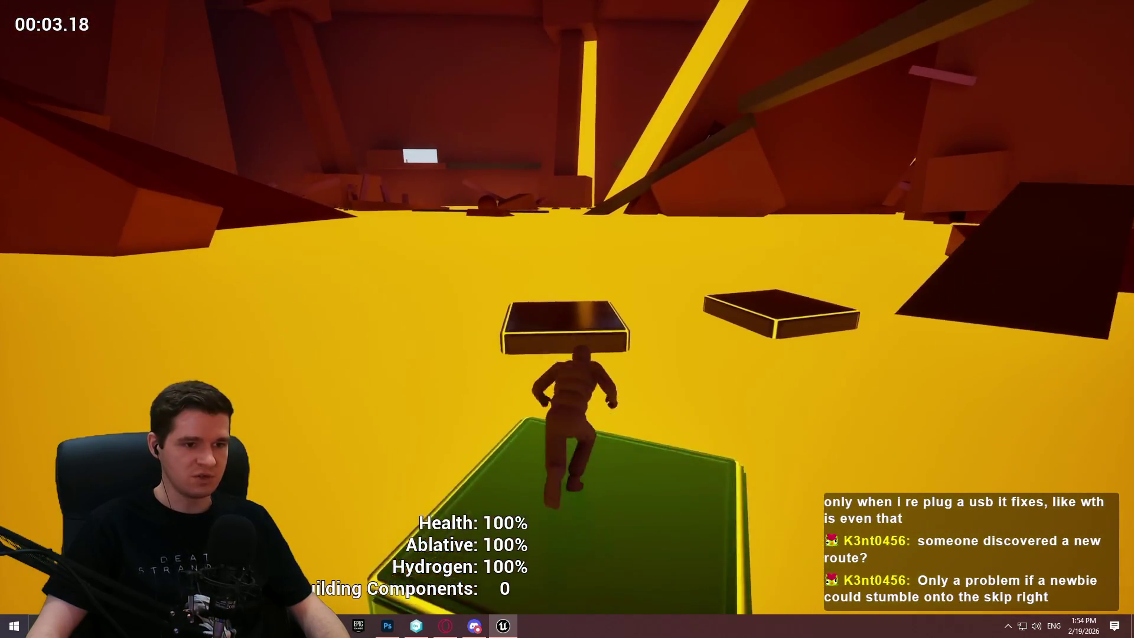